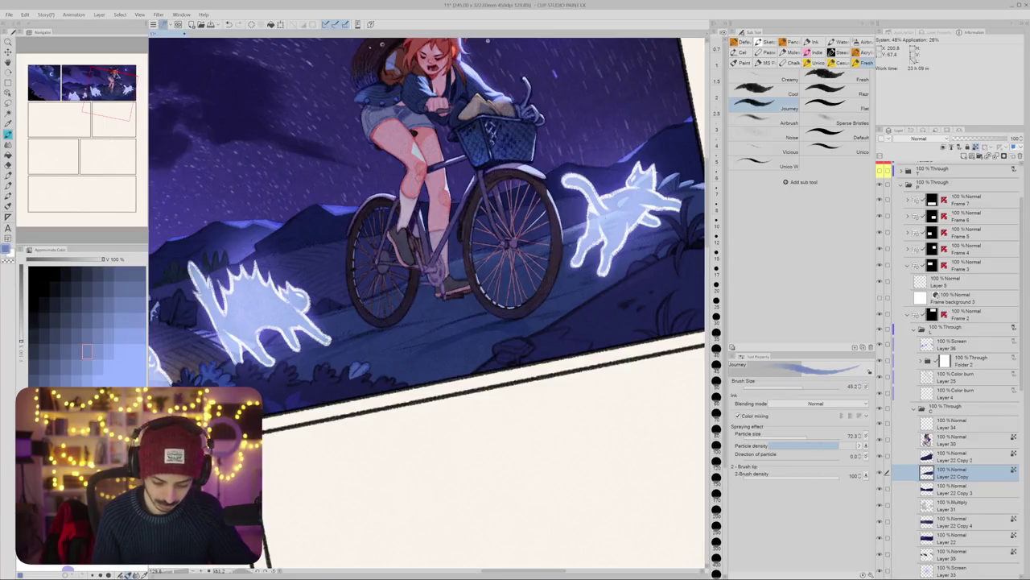
Step: Pick a greyer lavender colour and shrink the brush to 31.1
left_click(483, 495, "alt")
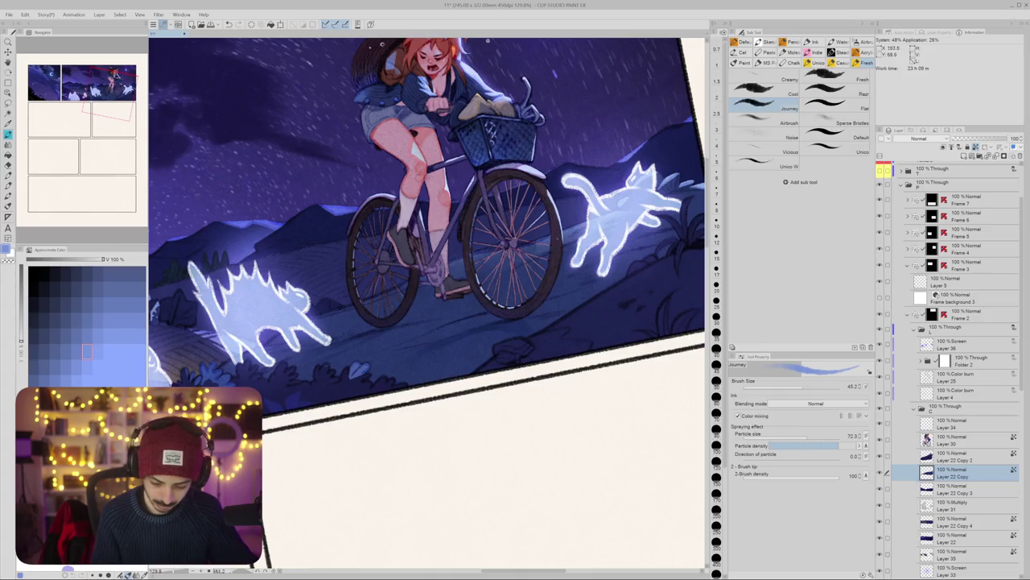
left_click_drag(483, 322, 451, 306)
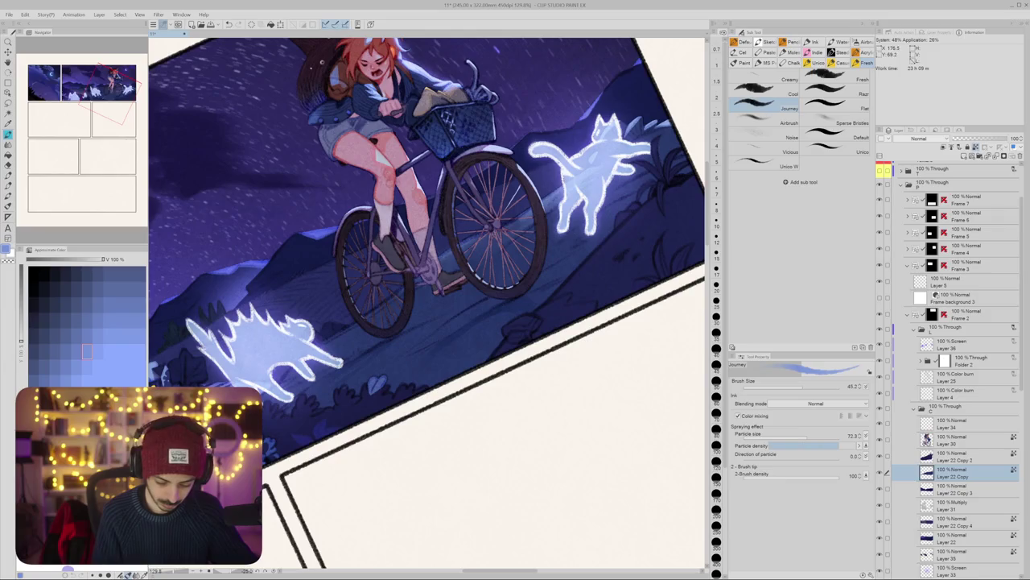
left_click_drag(483, 247, 471, 247)
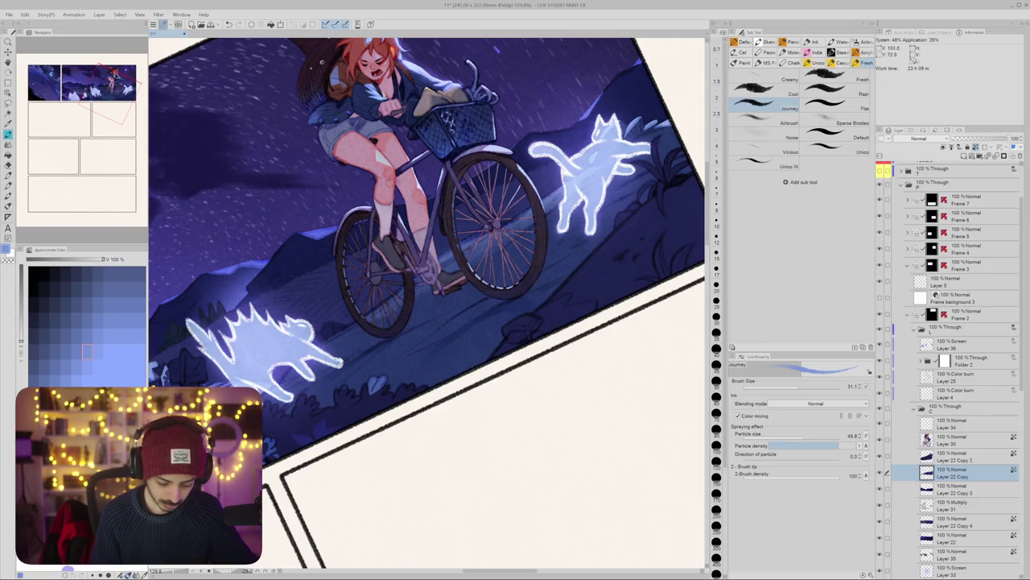
Step: Level the page view and zoom out to see the whole bike panel
left_click_drag(427, 305, 523, 257)
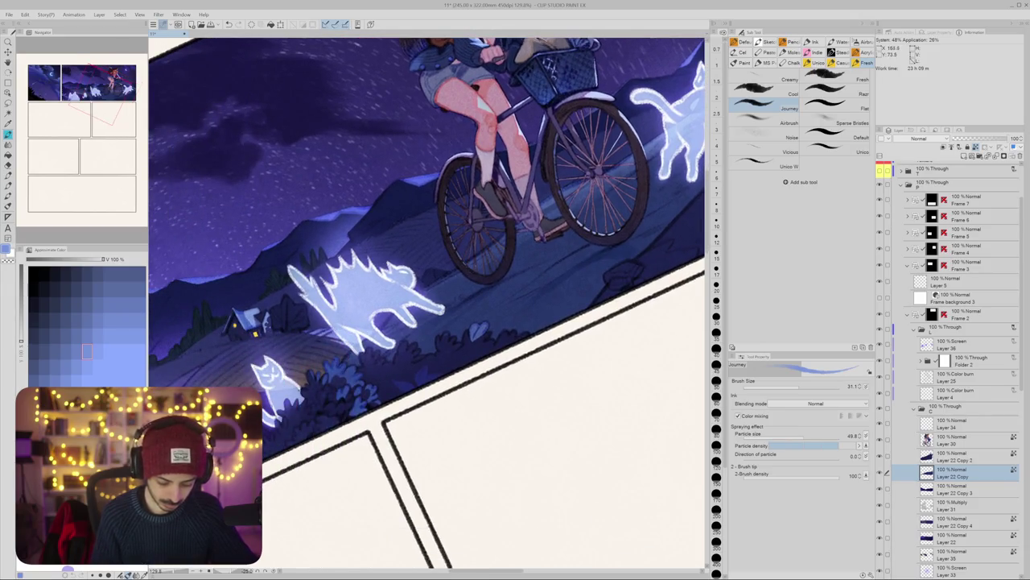
key("r")
left_click_drag(516, 161, 537, 280)
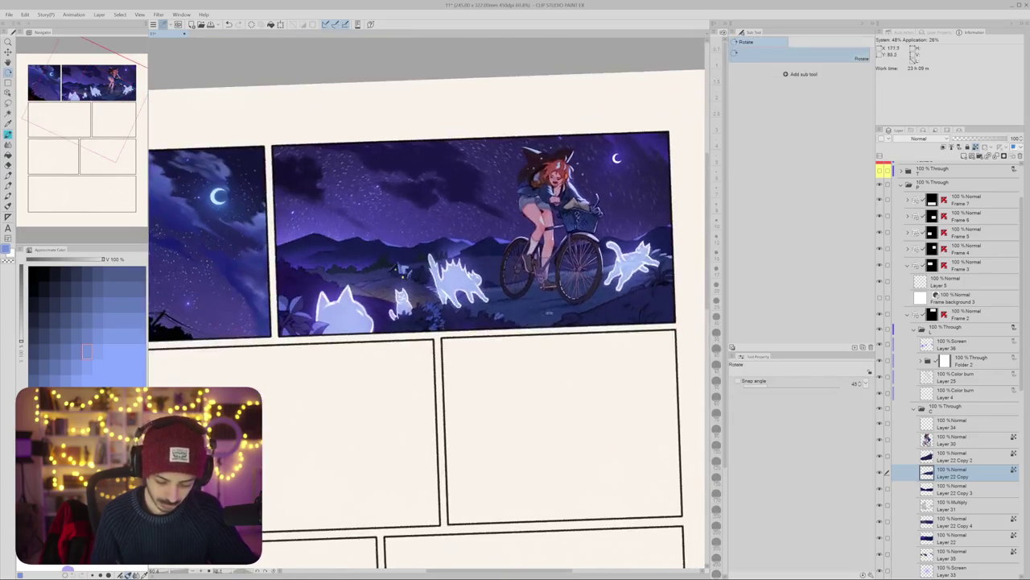
Step: Zoom and pan in close on the cyclist girl, rotating the view slightly counter-clockwise
scroll(537, 280, "down", 2)
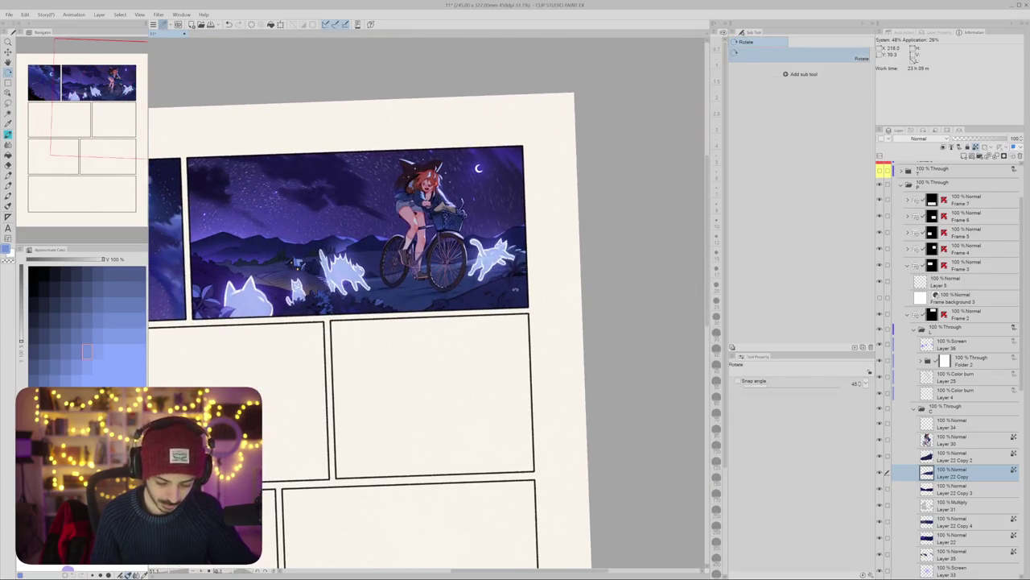
scroll(494, 278, "up", 3)
scroll(493, 282, "down", 1)
scroll(494, 290, "down", 2)
left_click_drag(493, 294, 599, 258)
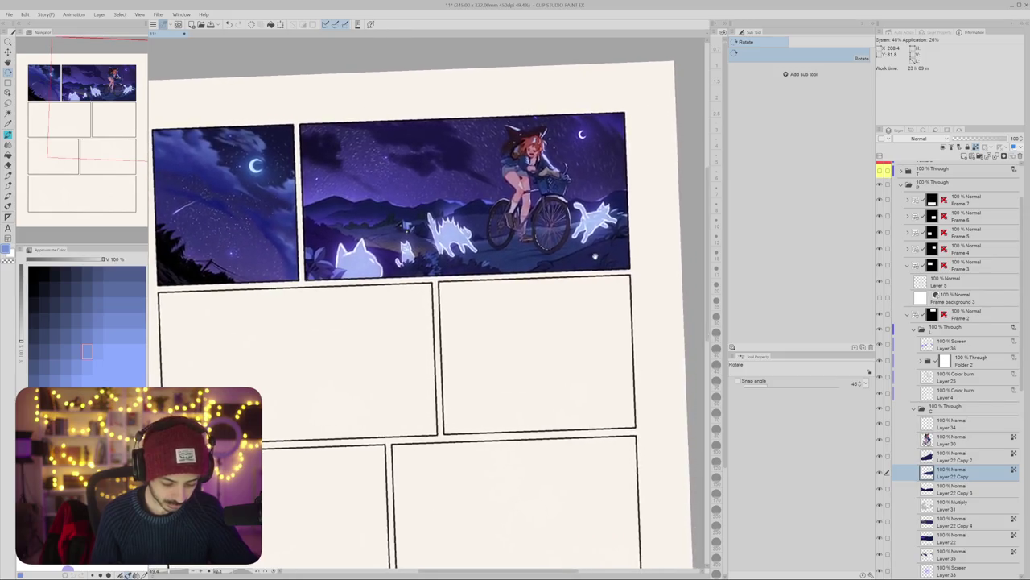
left_click_drag(599, 258, 578, 301)
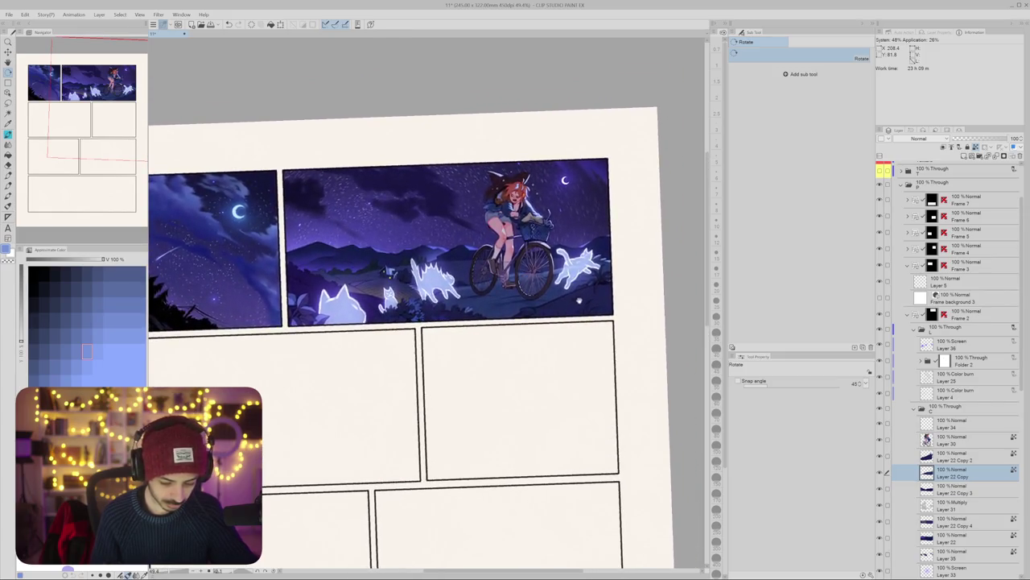
scroll(539, 260, "up", 2)
left_click_drag(539, 260, 539, 296)
scroll(306, 274, "up", 1)
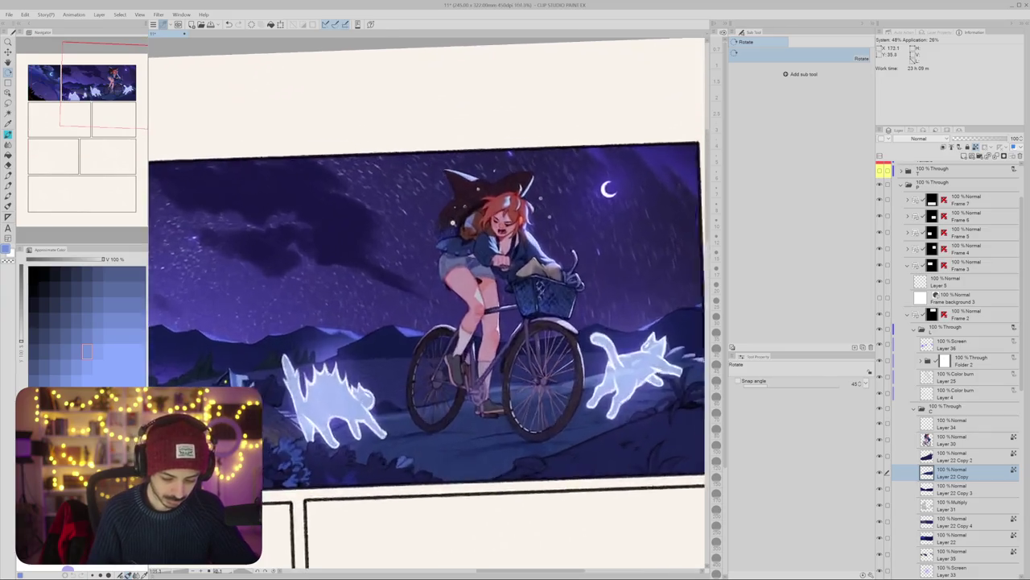
scroll(306, 274, "up", 1)
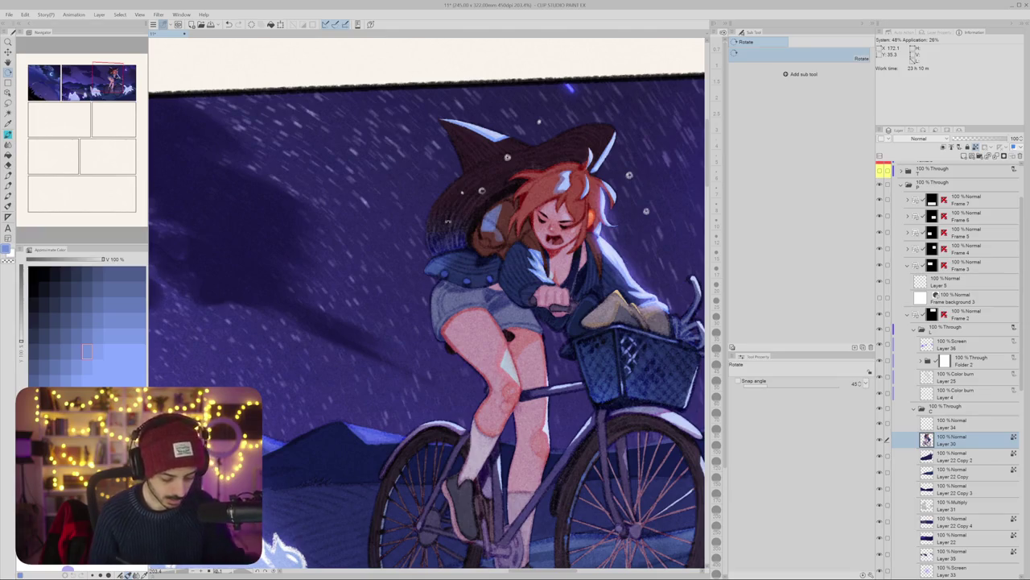
left_click_drag(448, 220, 427, 219)
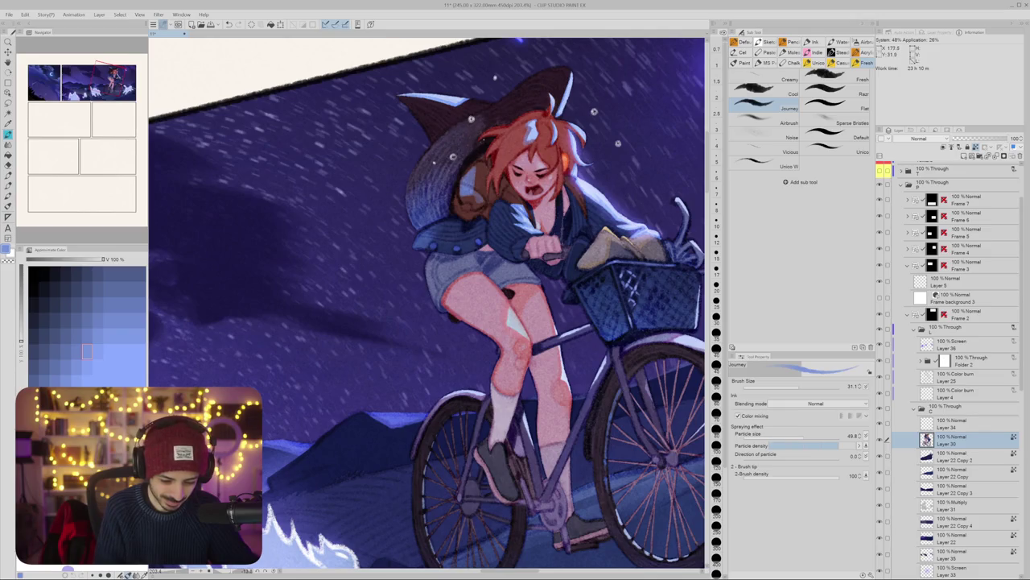
Step: Swap to the dark purple-black colour and paint strokes on the hat's left side
key("ctrl+0")
scroll(464, 170, "up", 5)
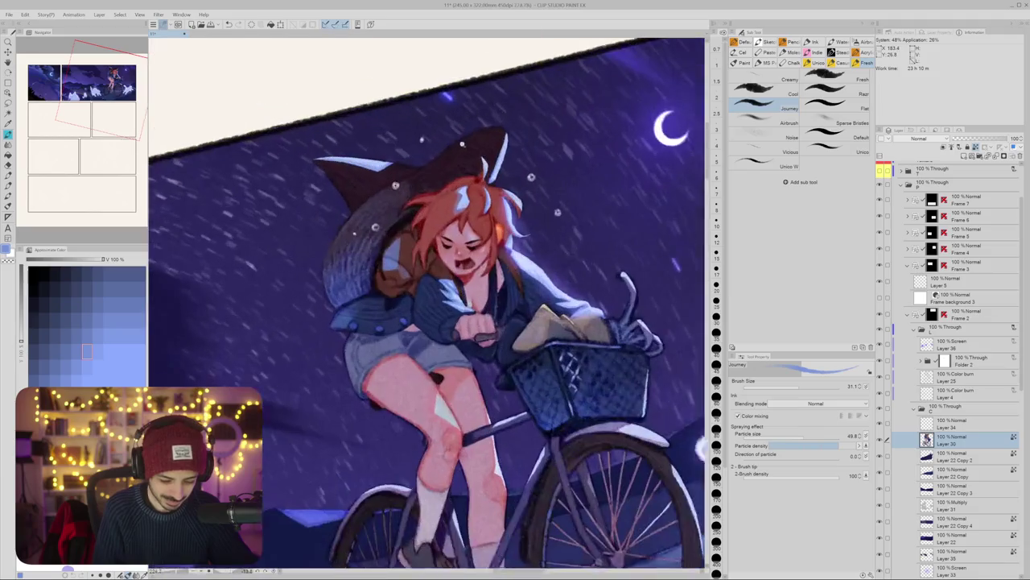
key("x")
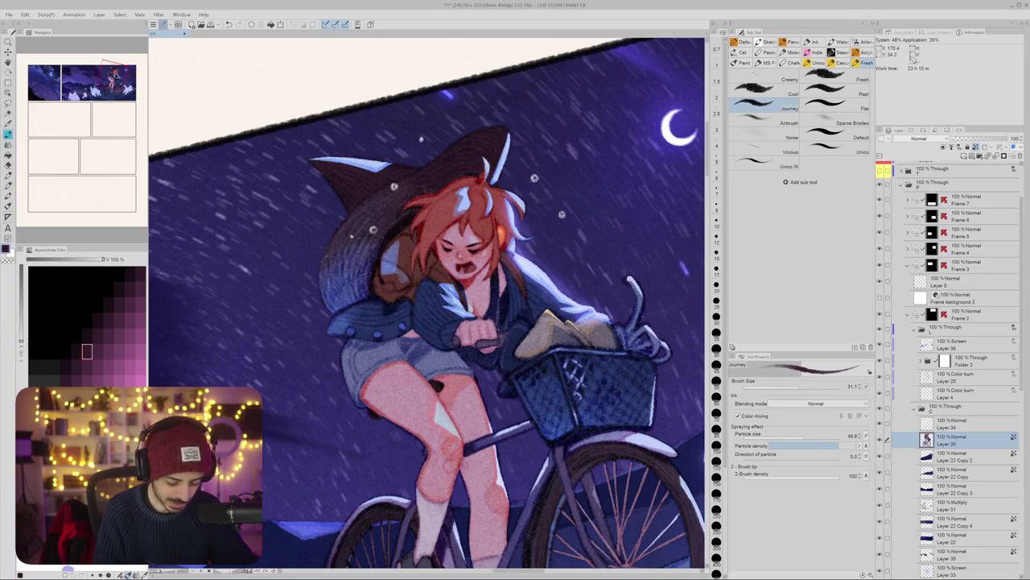
mouse_move(354, 246)
left_mouse_down()
mouse_move(364, 279)
mouse_move(350, 293)
mouse_move(330, 287)
left_mouse_up()
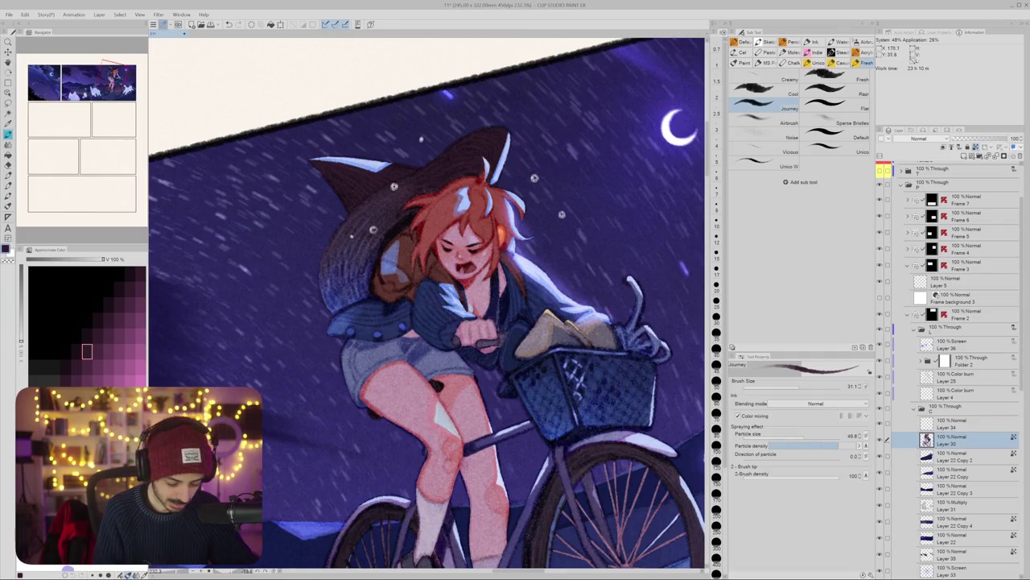
Step: Level, zoom out and tilt the page view counter-clockwise
key("ctrl+minus")
key("ctrl+minus")
key("r")
mouse_move(362, 322)
left_mouse_down()
mouse_move(402, 306)
mouse_move(424, 352)
left_mouse_up()
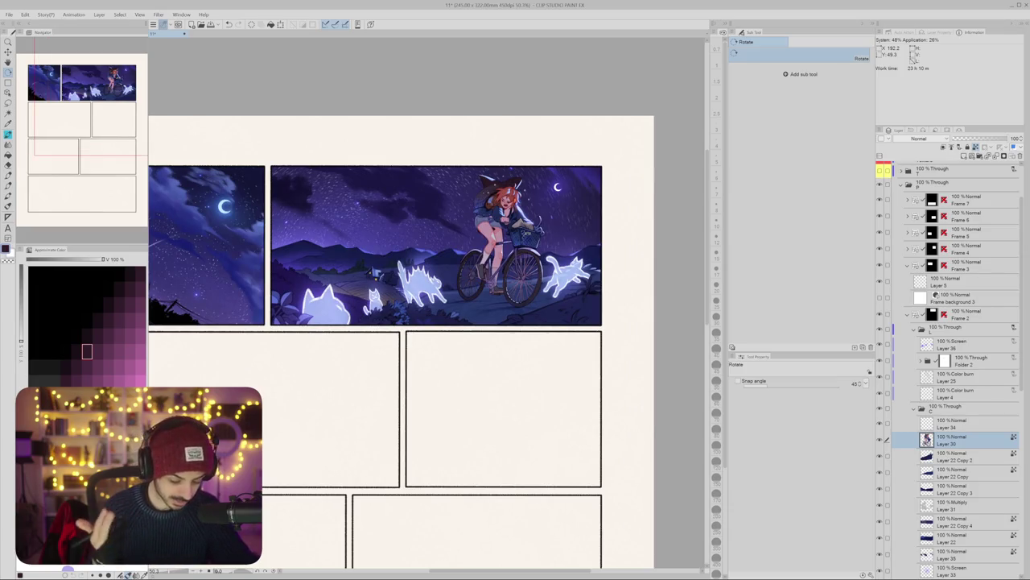
mouse_move(515, 354)
left_mouse_down()
mouse_move(464, 313)
mouse_move(484, 303)
left_mouse_up()
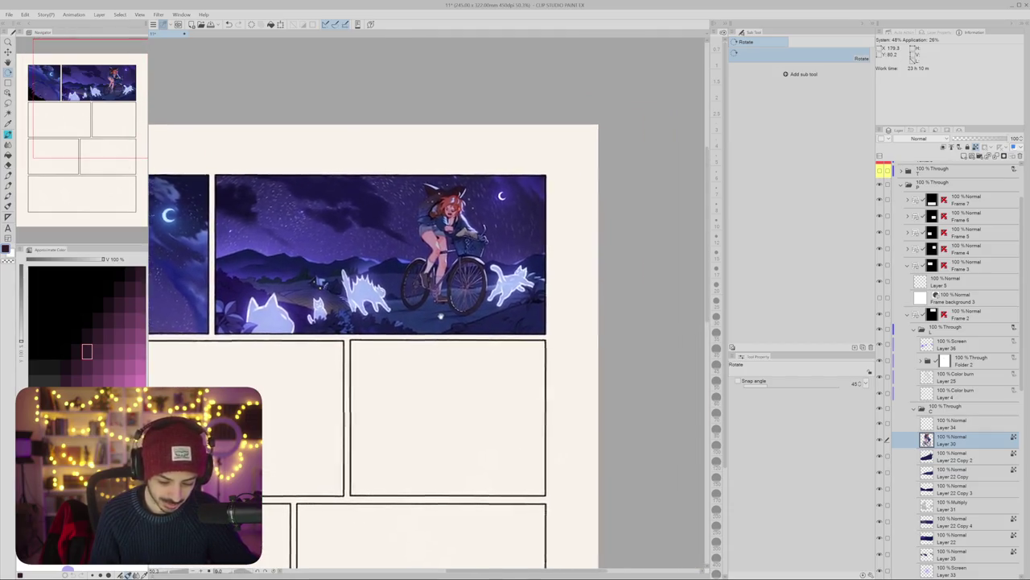
Step: Pick purple on Layer 35 and raise the brush size to 53.3
left_click_drag(484, 304, 500, 219)
scroll(501, 219, "up", 5)
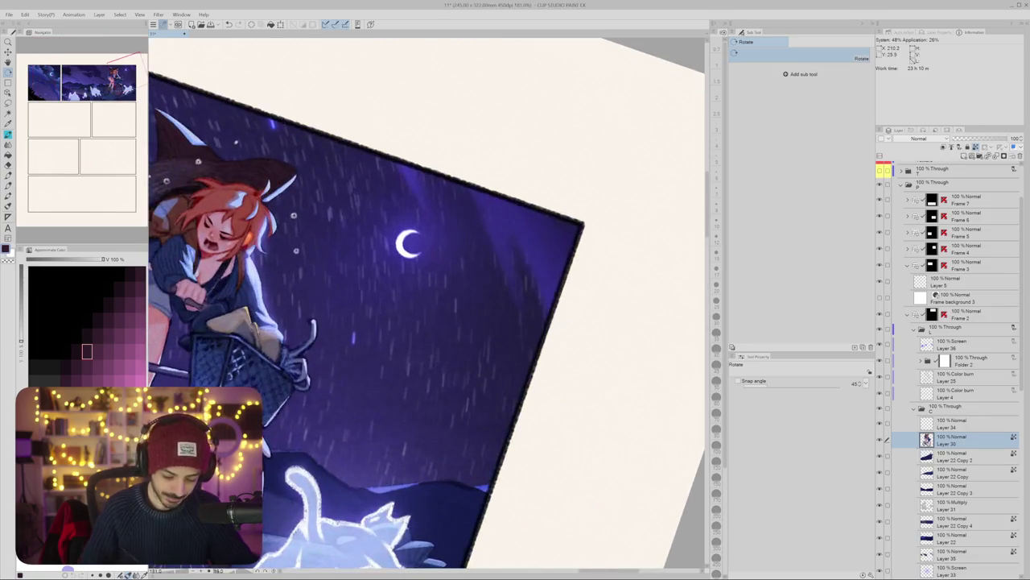
key("b")
left_click(400, 229, "alt")
left_click(469, 205, "alt")
mouse_move(468, 206)
left_mouse_down()
mouse_move(483, 205)
mouse_move(497, 243)
mouse_move(497, 218)
mouse_move(512, 227)
left_mouse_up()
Step: Paint light rain streaks across the sky toward the panel's right edge
left_click_drag(515, 217, 529, 236)
mouse_move(528, 227)
left_mouse_down()
mouse_move(551, 283)
mouse_move(562, 262)
left_mouse_up()
left_click_drag(551, 218, 564, 253)
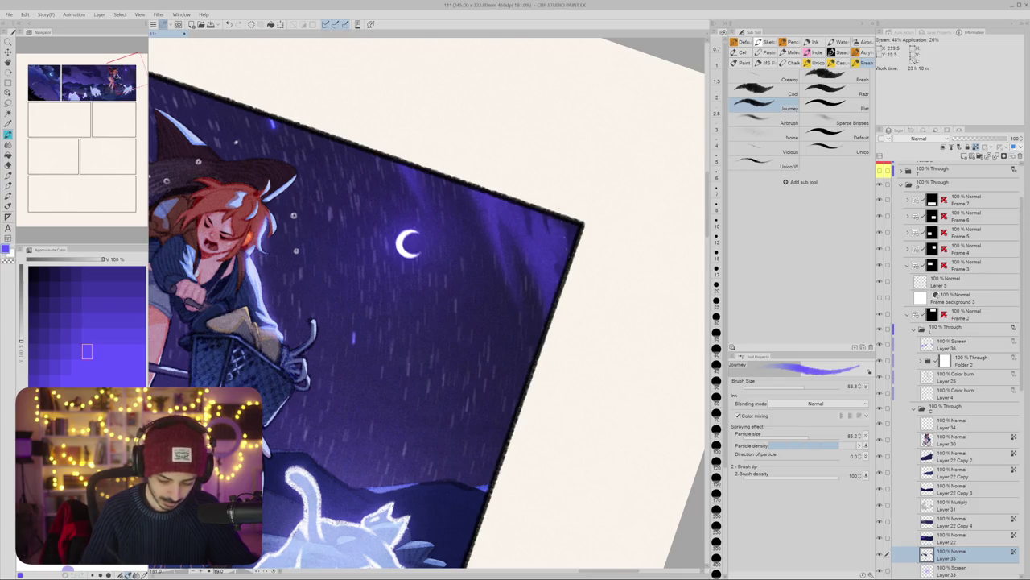
scroll(568, 229, "down", 5)
scroll(378, 322, "up", 4)
Step: Briefly set the blending brush to 57.6 before returning to the Journey brush
key("j")
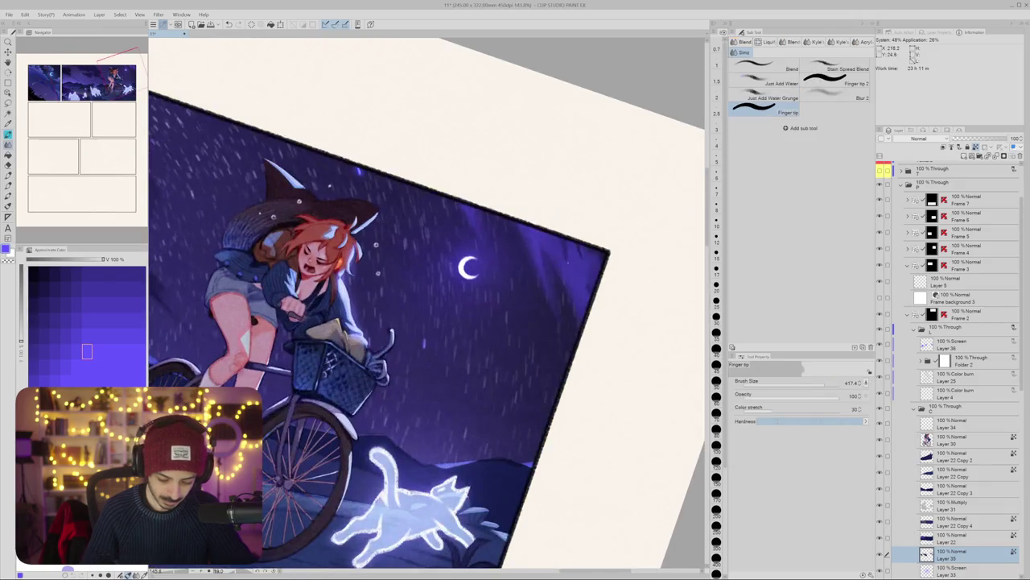
left_click_drag(564, 278, 507, 278)
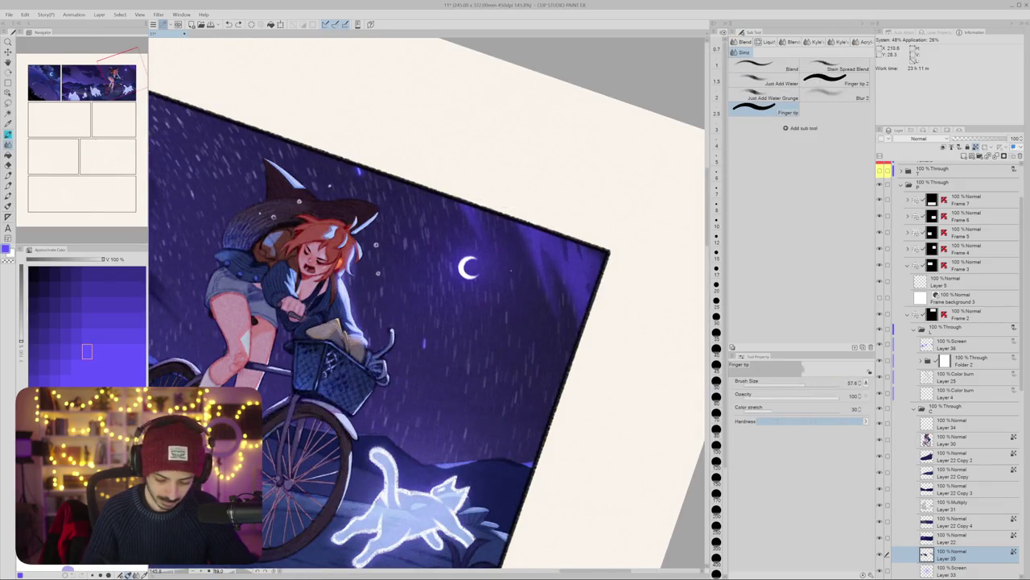
key("b")
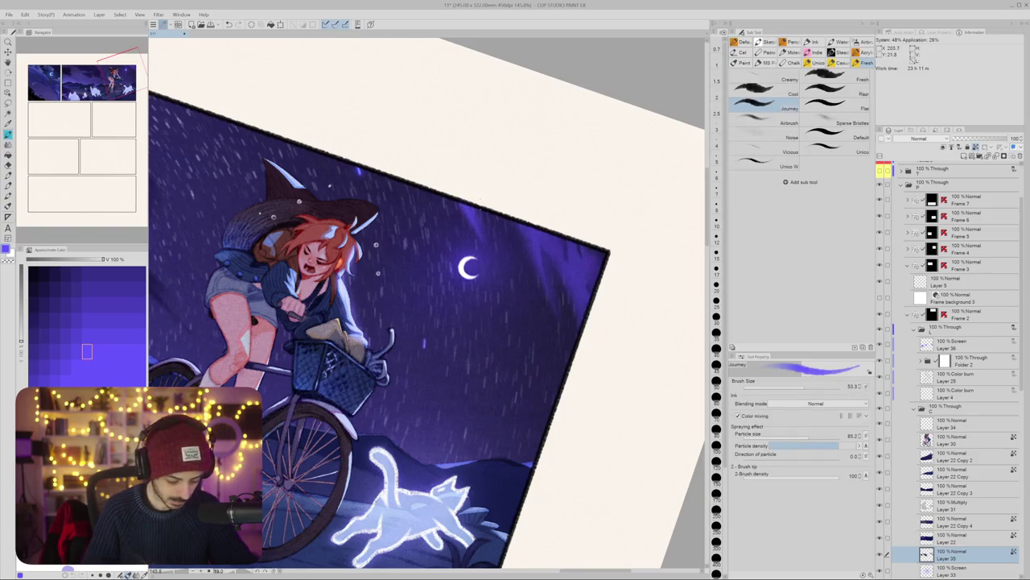
scroll(492, 226, "down", 3)
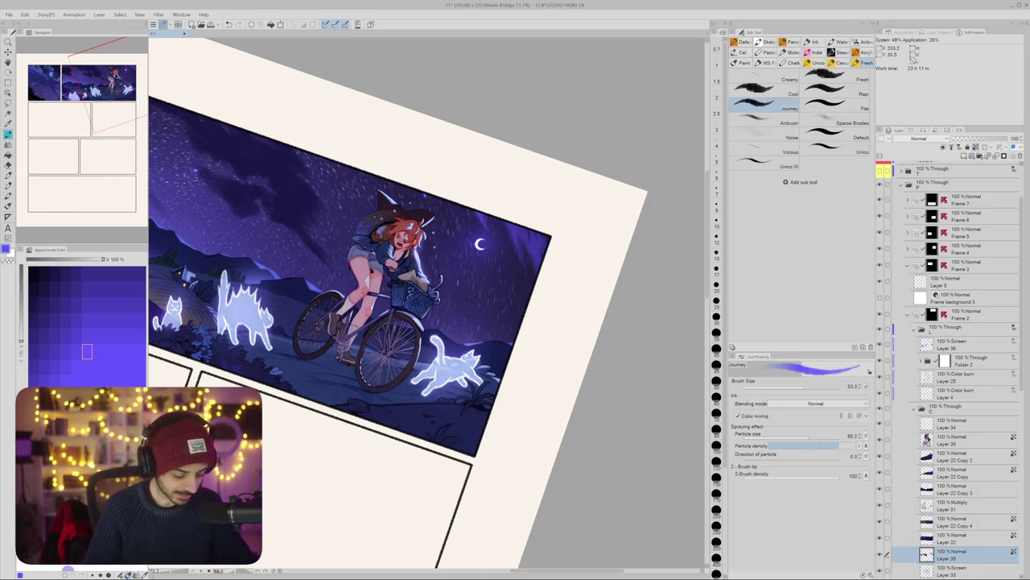
Step: Rotate, pan and zoom the view to frame the night hills in the panels
key("r")
left_click_drag(402, 338, 451, 241)
scroll(403, 322, "down", 2)
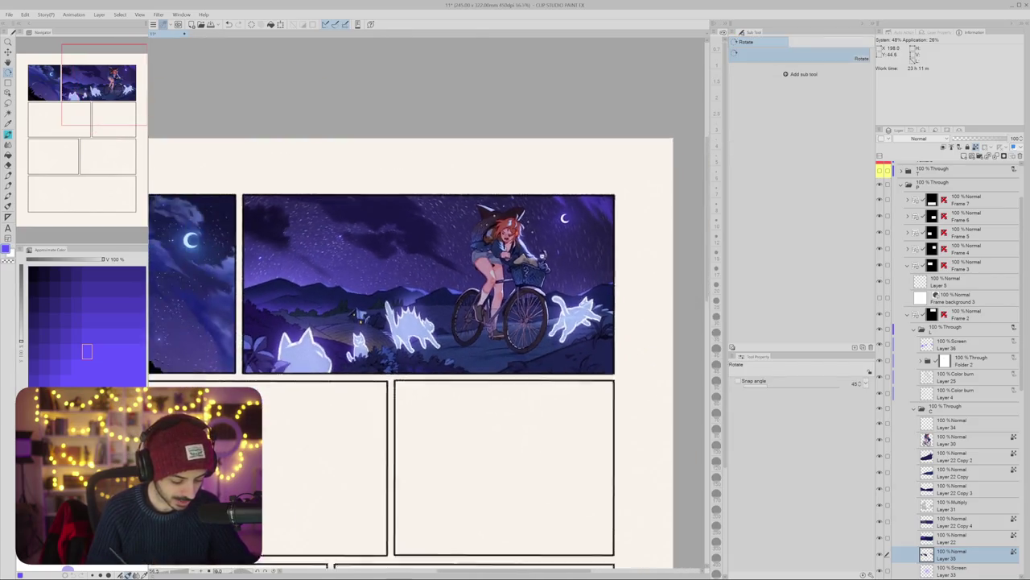
left_click_drag(402, 322, 391, 327)
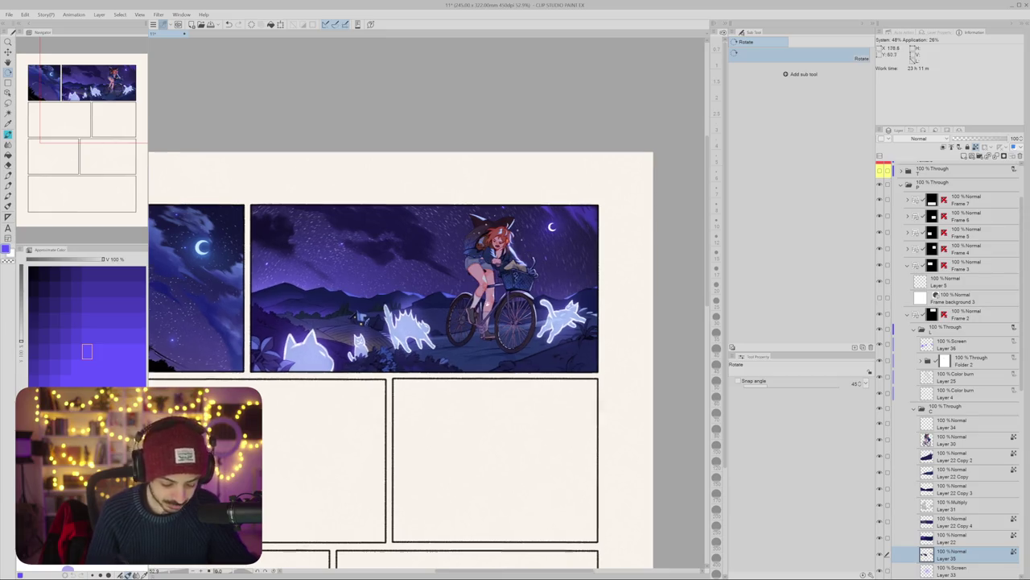
left_click_drag(403, 322, 493, 283)
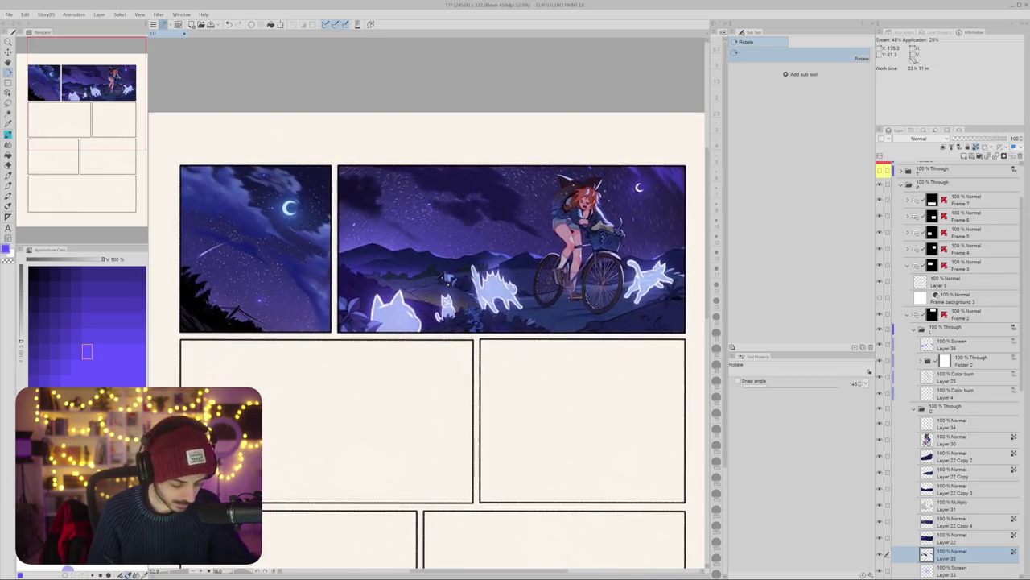
left_click_drag(563, 363, 548, 266)
scroll(367, 298, "up", 4)
scroll(367, 298, "up", 1)
scroll(367, 297, "up", 2)
scroll(367, 298, "up", 2)
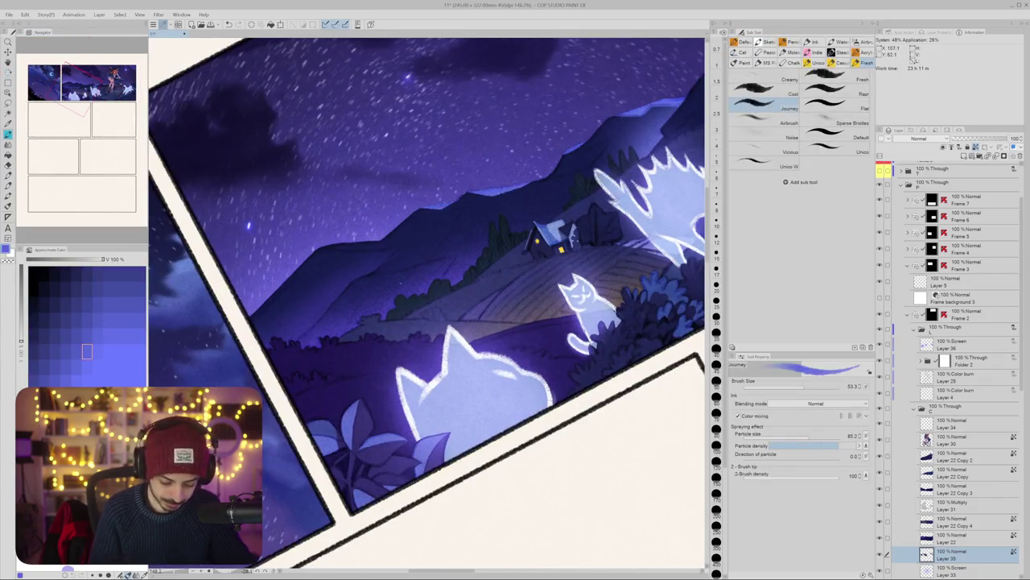
left_click_drag(467, 274, 436, 248)
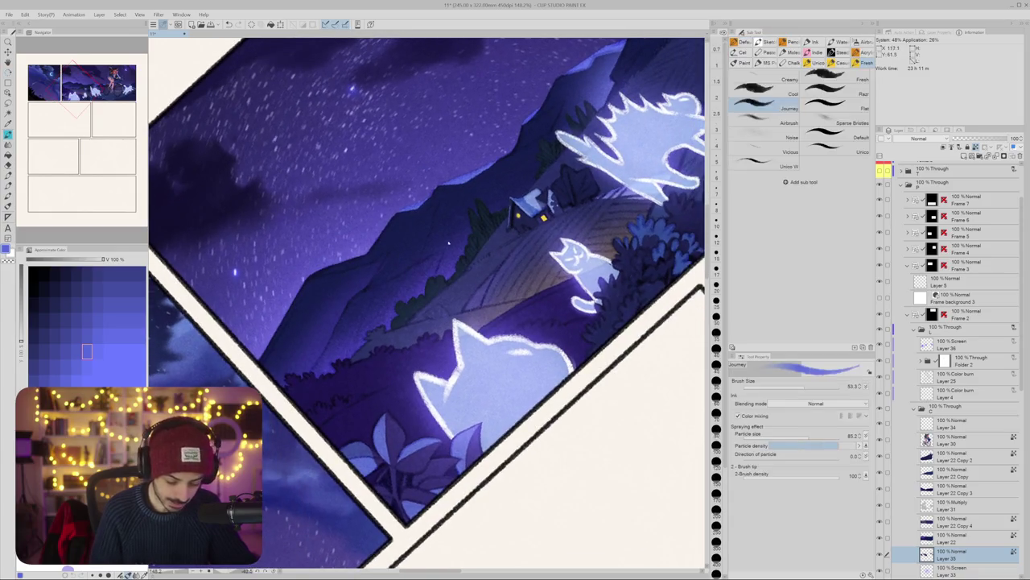
Step: On Layer 22, make the brush smaller and eyedrop bright violet from the hillside
key("alt+bracketright")
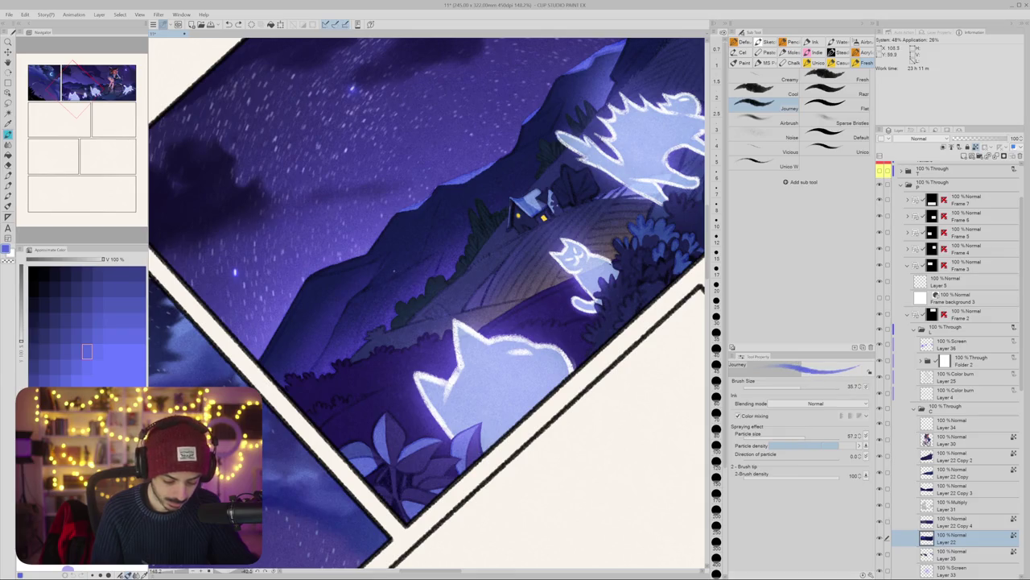
left_click_drag(379, 274, 409, 262)
key("bracketleft")
key("bracketleft")
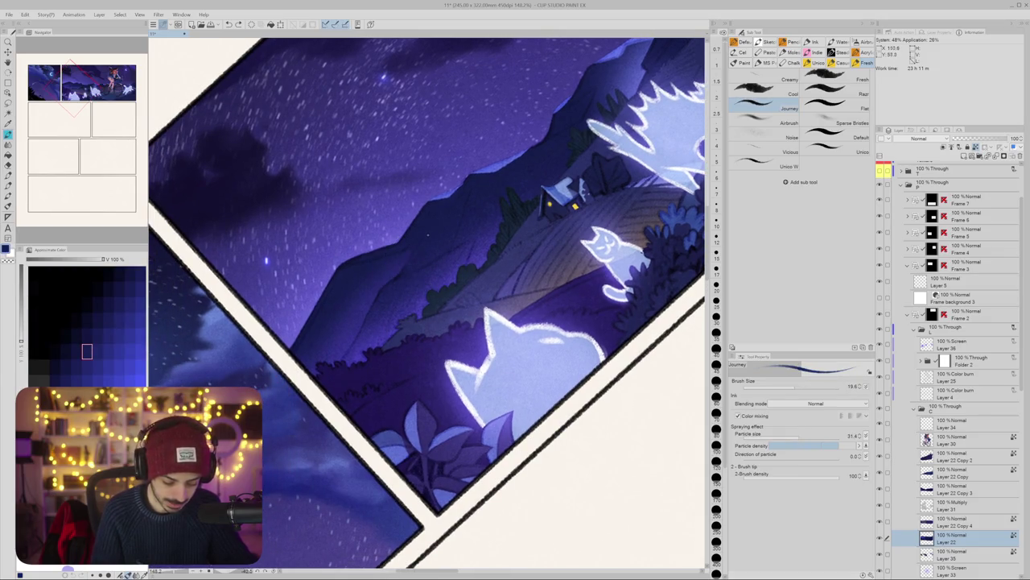
left_click(420, 302, "alt")
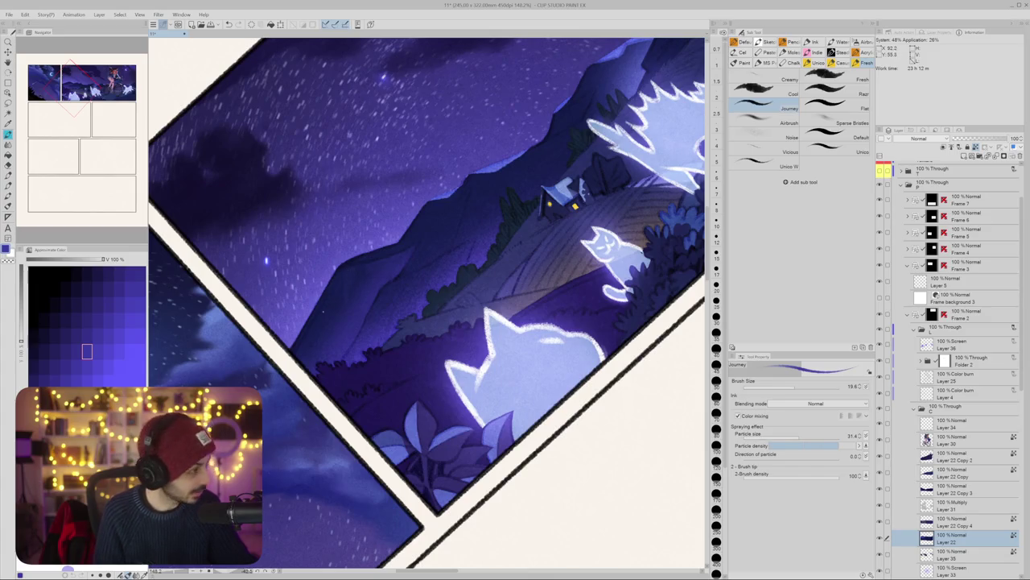
left_click_drag(427, 302, 483, 242)
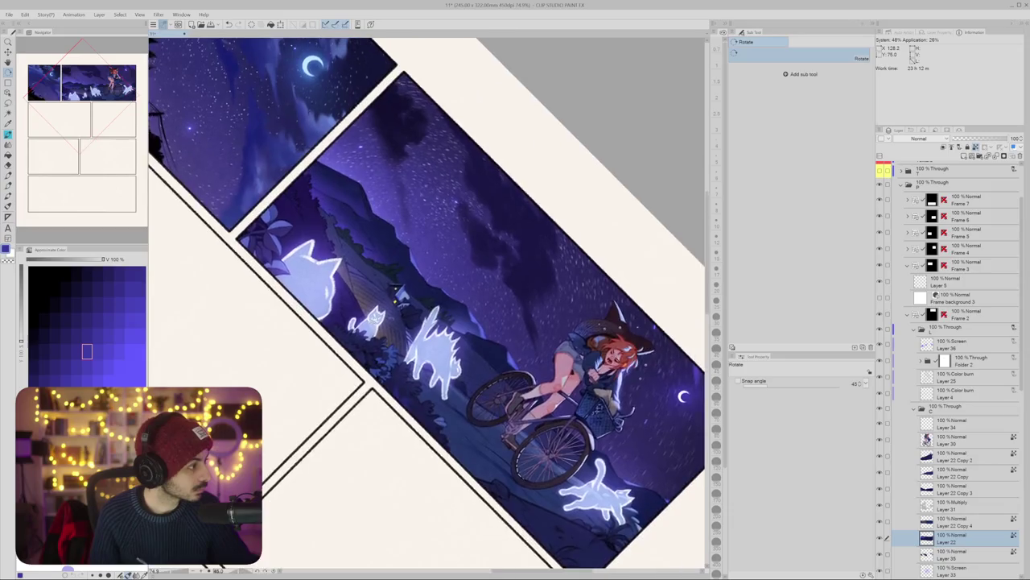
Step: Reset the rotation, set the Journey brush to 23.8 and eyedrop dark blue from the mountain
key("@")
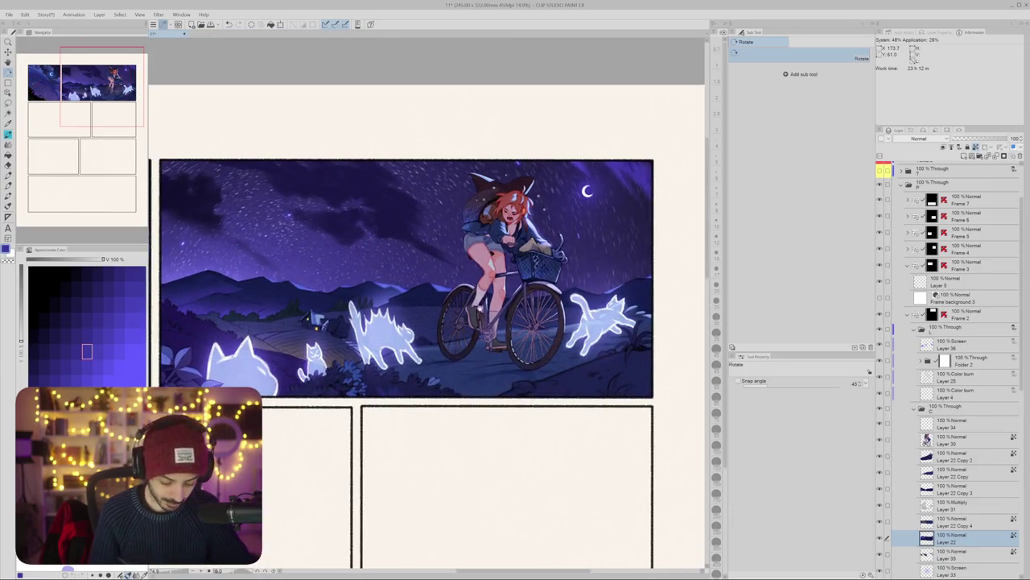
scroll(404, 242, "up", 5)
key("b")
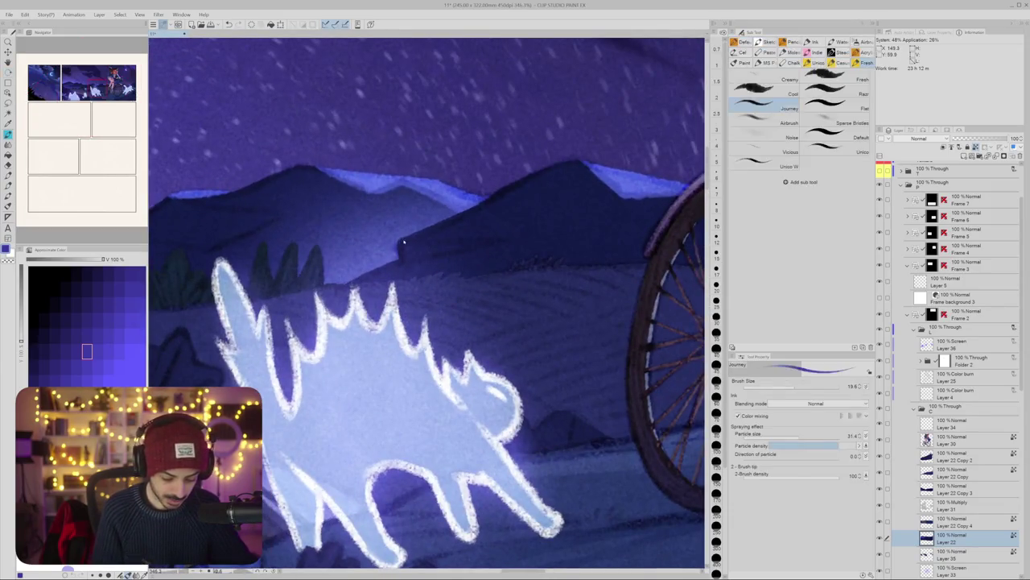
left_click_drag(405, 242, 386, 242)
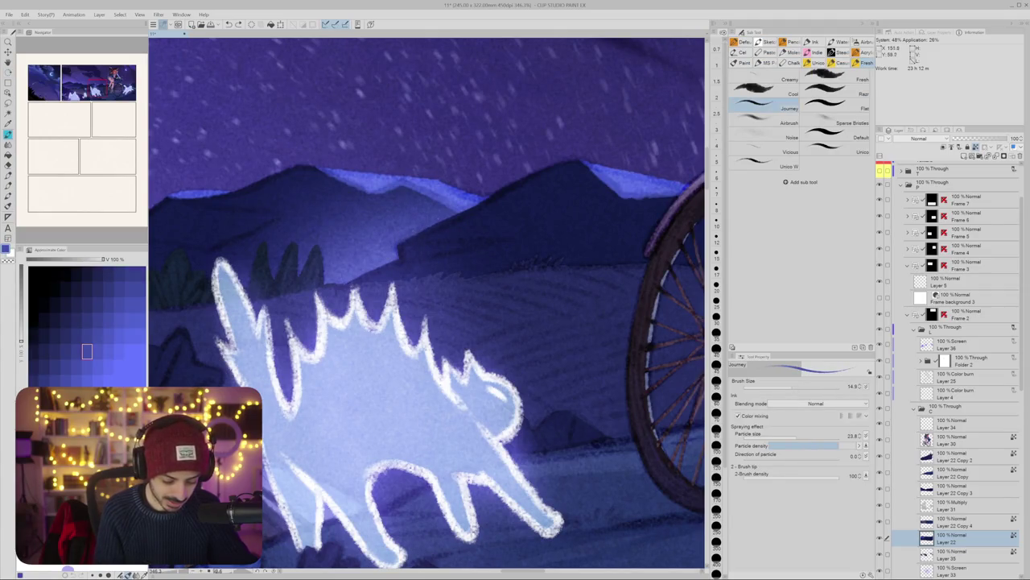
scroll(400, 256, "up", 1)
mouse_move(394, 256)
left_mouse_down()
mouse_move(405, 256)
mouse_move(392, 256)
left_mouse_up()
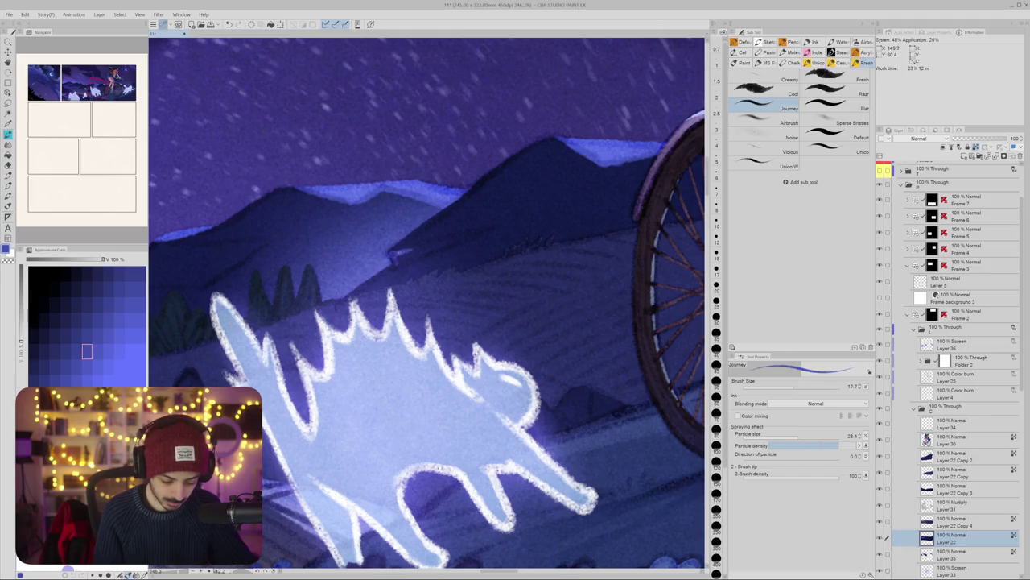
left_click(397, 201, "alt")
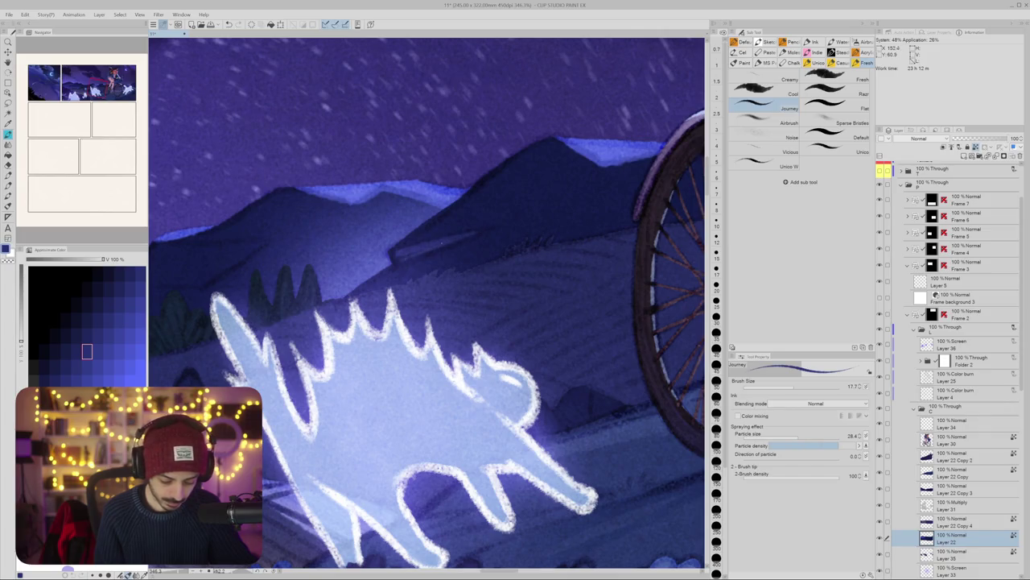
key("ctrl+0")
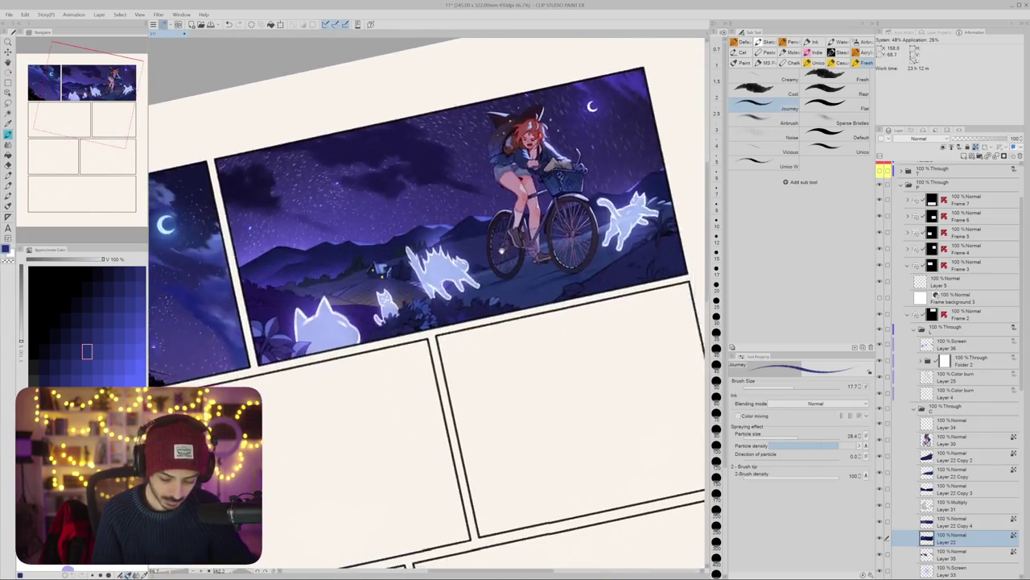
Step: Create a new layer, choose the Airbrush and sample light blue from the glowing cat
key("ctrl+plus")
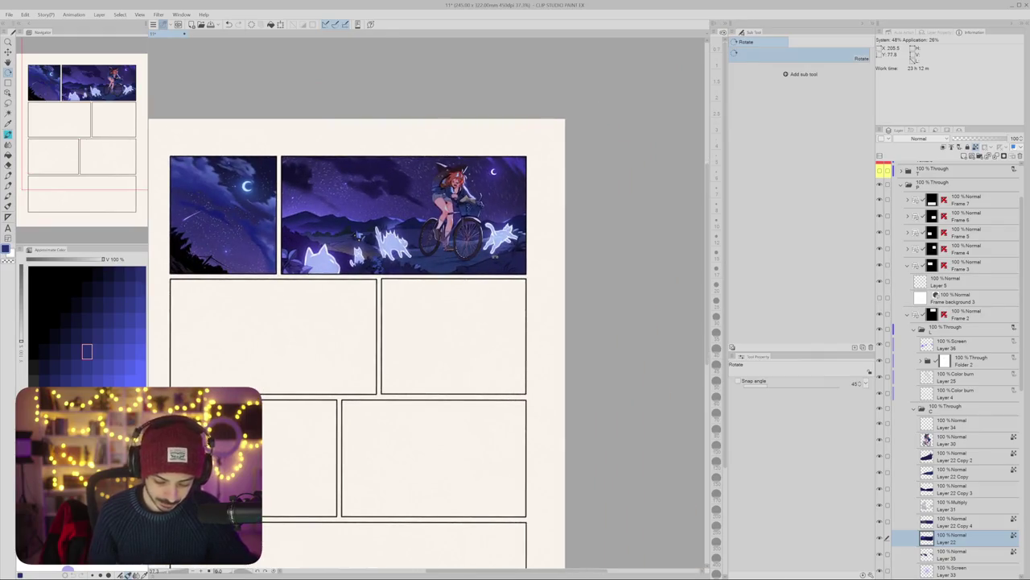
key("ctrl+plus")
key("ctrl+plus")
left_click_drag(524, 362, 515, 265)
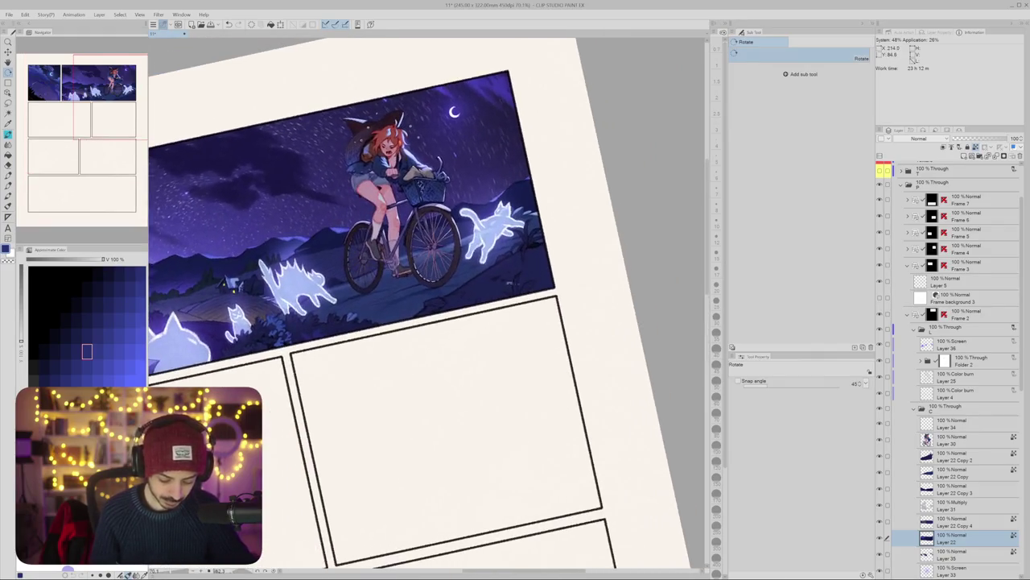
key("ctrl+shift+n")
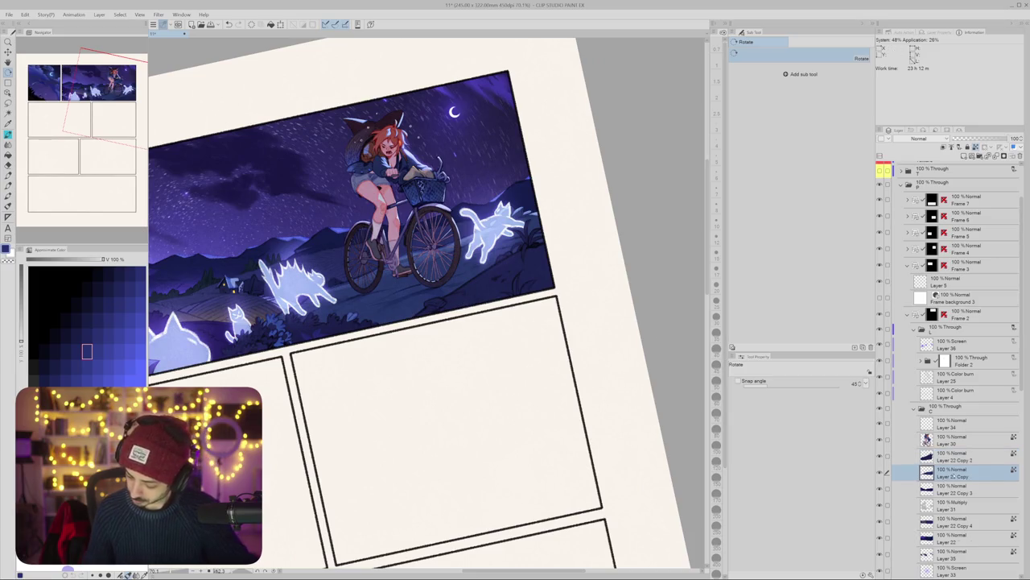
key("b")
left_click(760, 122)
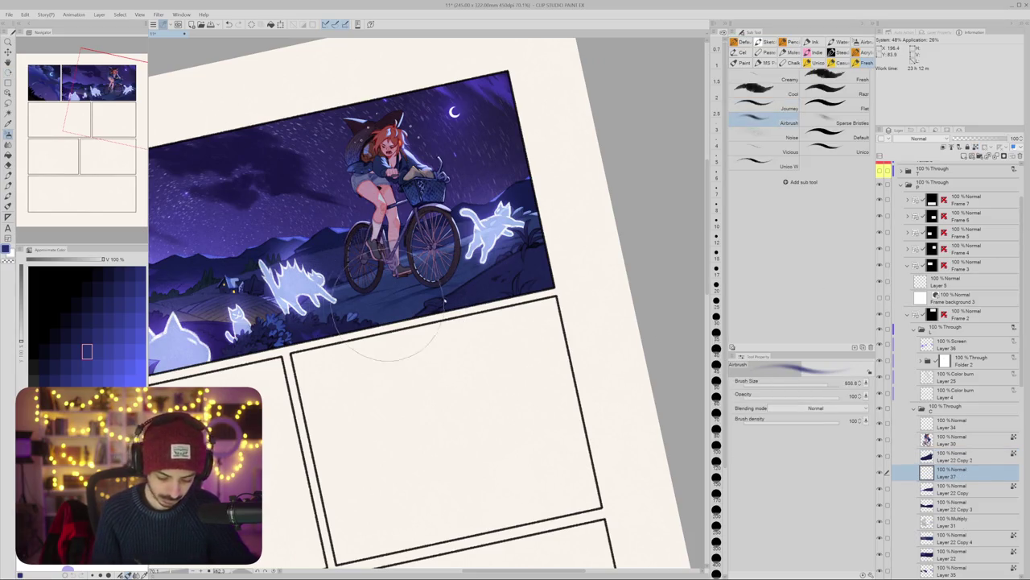
left_click(483, 234, "alt")
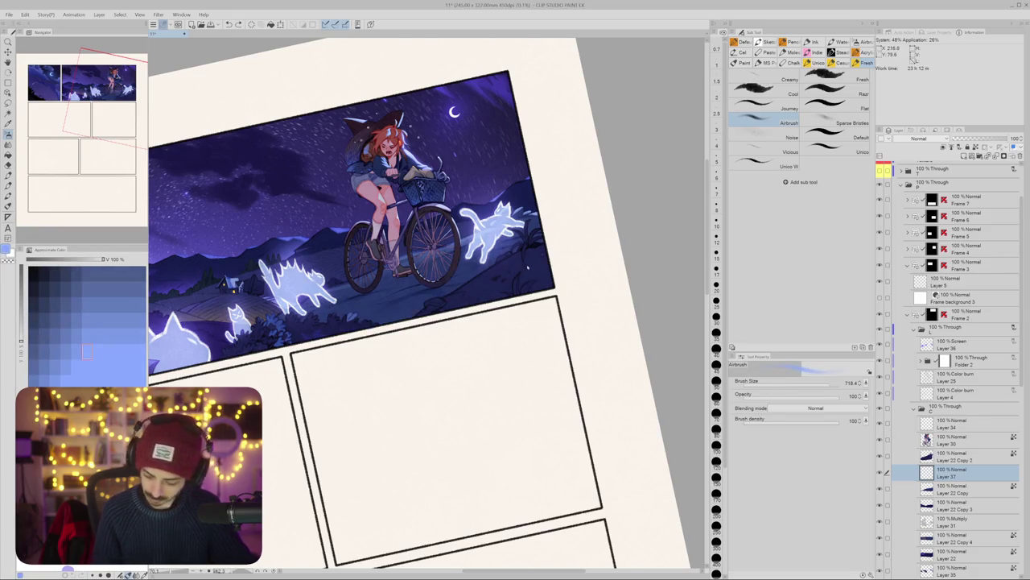
Step: Move Layer 37 to the top of the folder above Layer 36, airbrush size 554.5
mouse_move(930, 460)
left_mouse_down()
mouse_move(960, 437)
mouse_move(960, 420)
left_mouse_up()
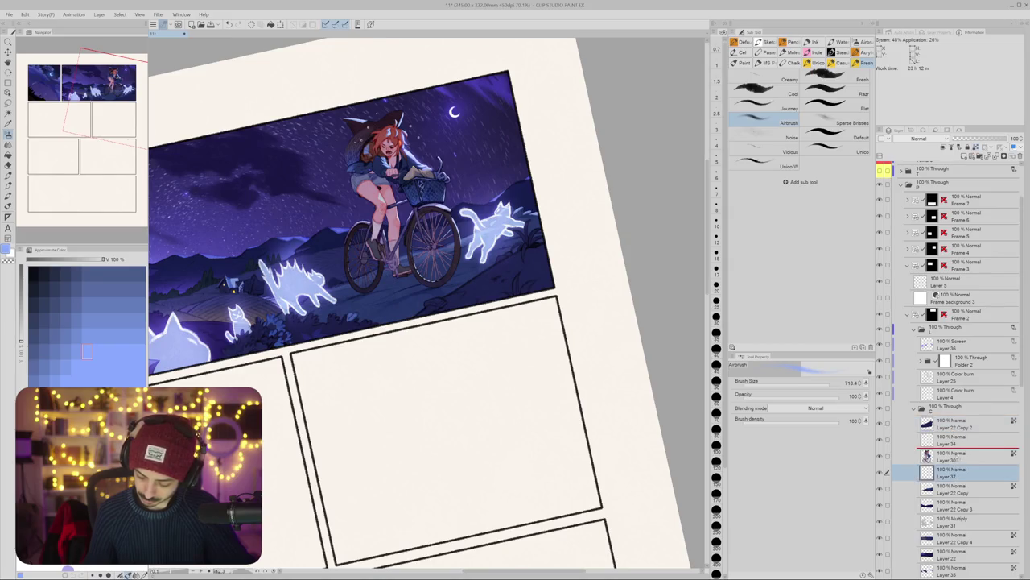
left_click_drag(953, 474, 956, 448)
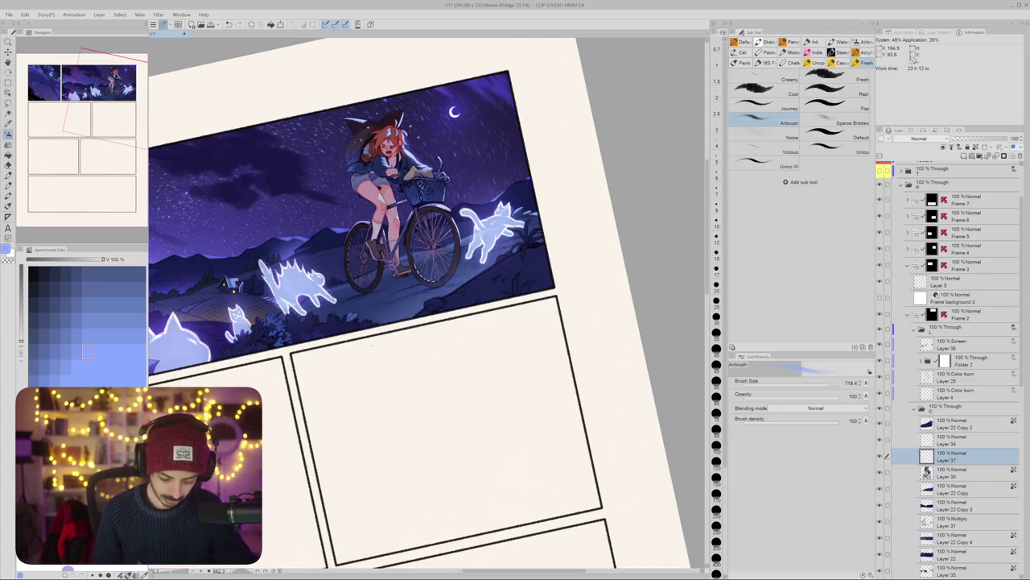
mouse_move(479, 276)
left_mouse_down()
mouse_move(352, 364)
mouse_move(450, 327)
left_mouse_up()
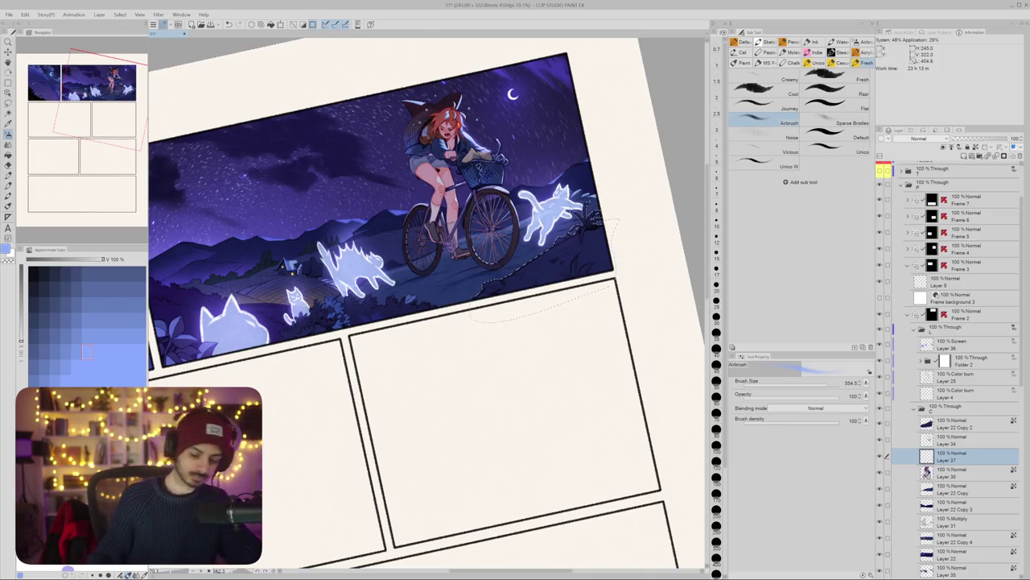
left_click_drag(954, 456, 965, 337)
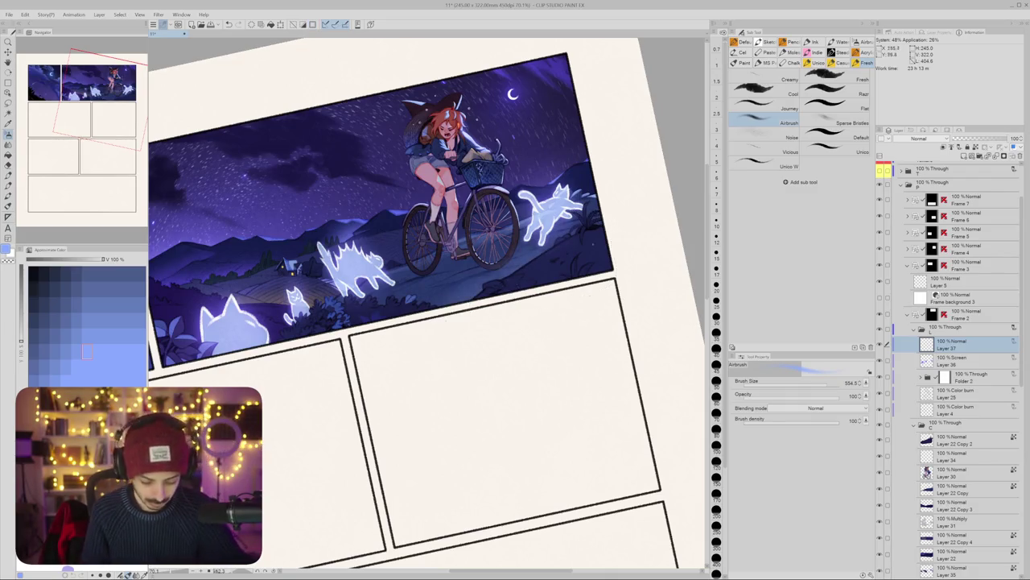
Step: Pick a darker blue, set the airbrush to 334.5 and level the canvas rotation
left_click(87, 352)
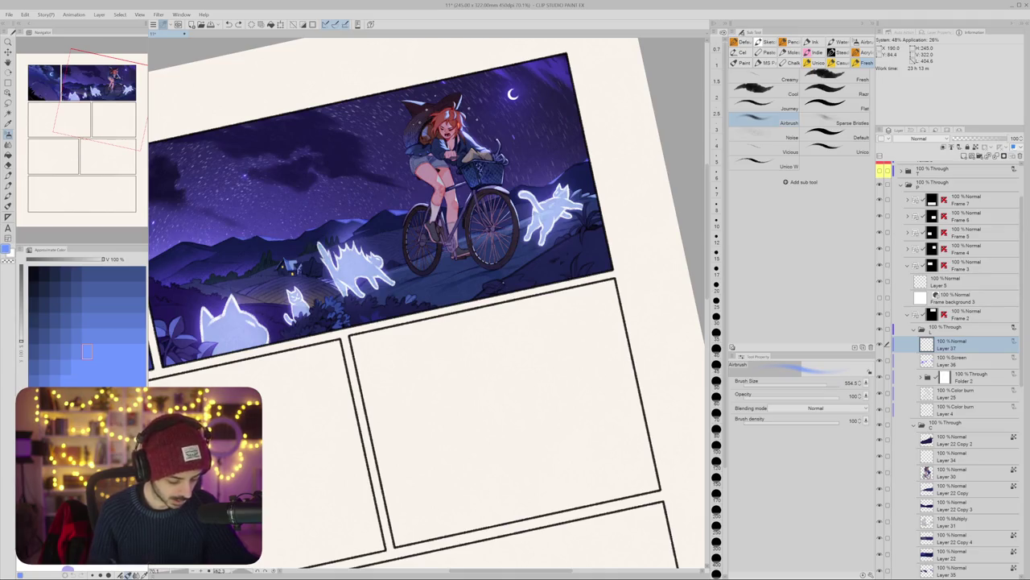
left_click_drag(521, 274, 531, 278)
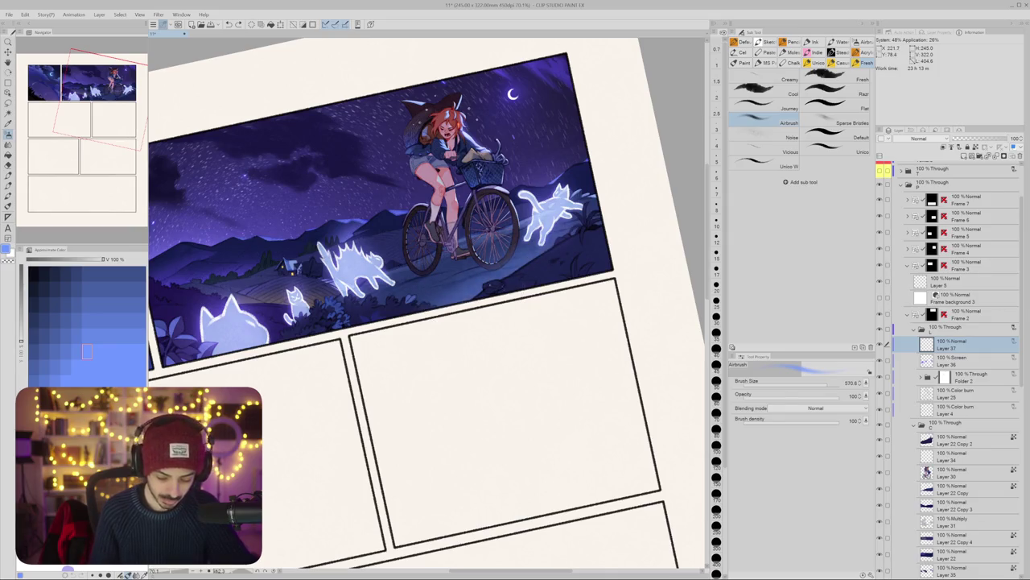
left_click_drag(532, 278, 491, 273)
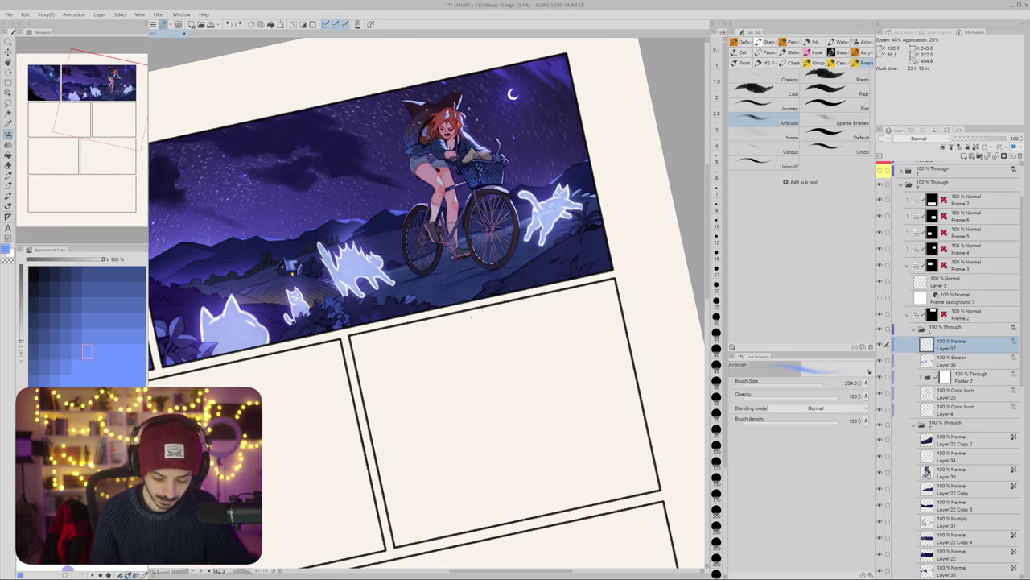
left_click_drag(491, 274, 517, 269)
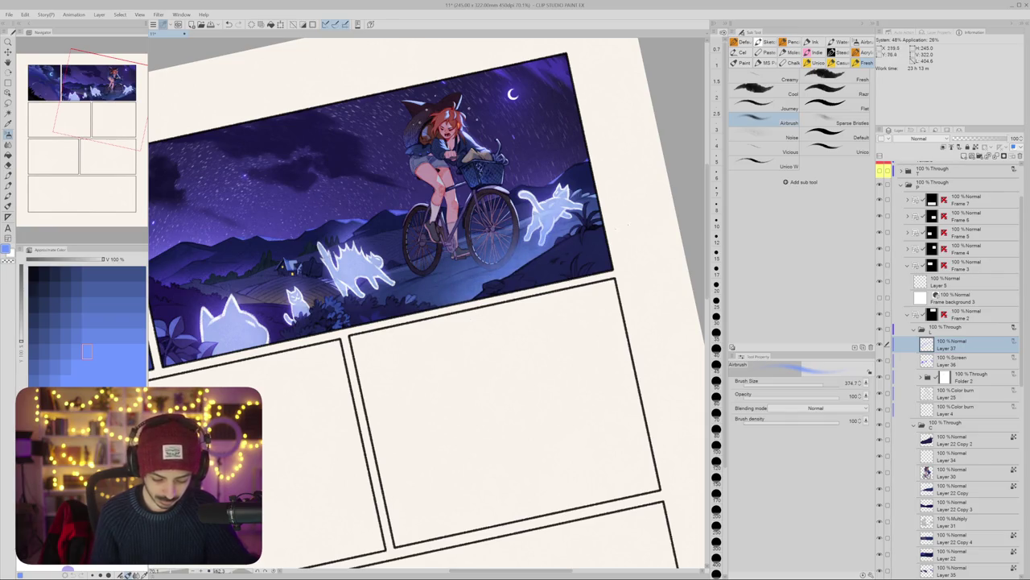
key("r")
double_click(534, 328)
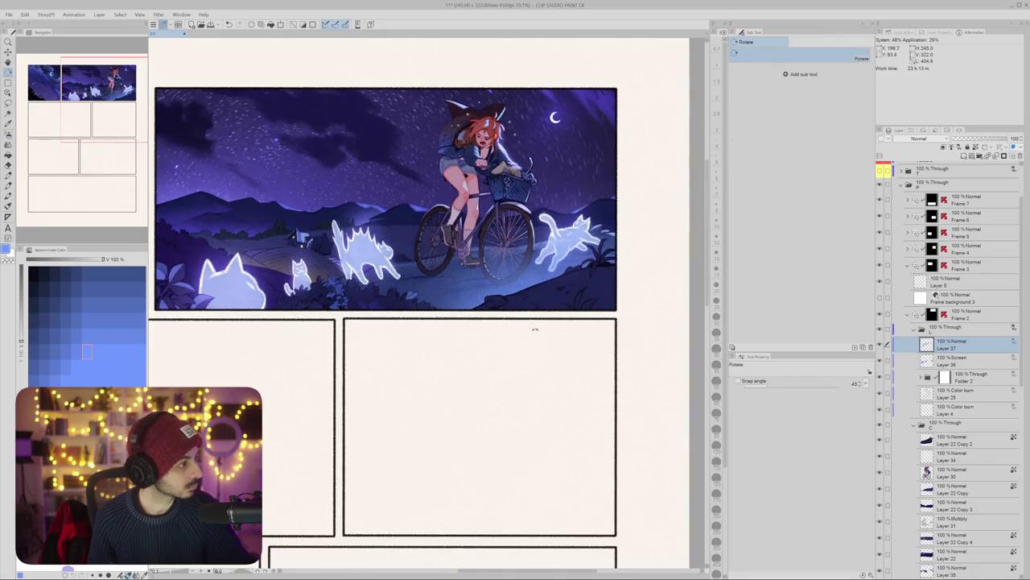
Step: Switch to the Soft eraser for Layer 37 and tilt the canvas view counter-clockwise
left_click_drag(541, 307, 516, 281)
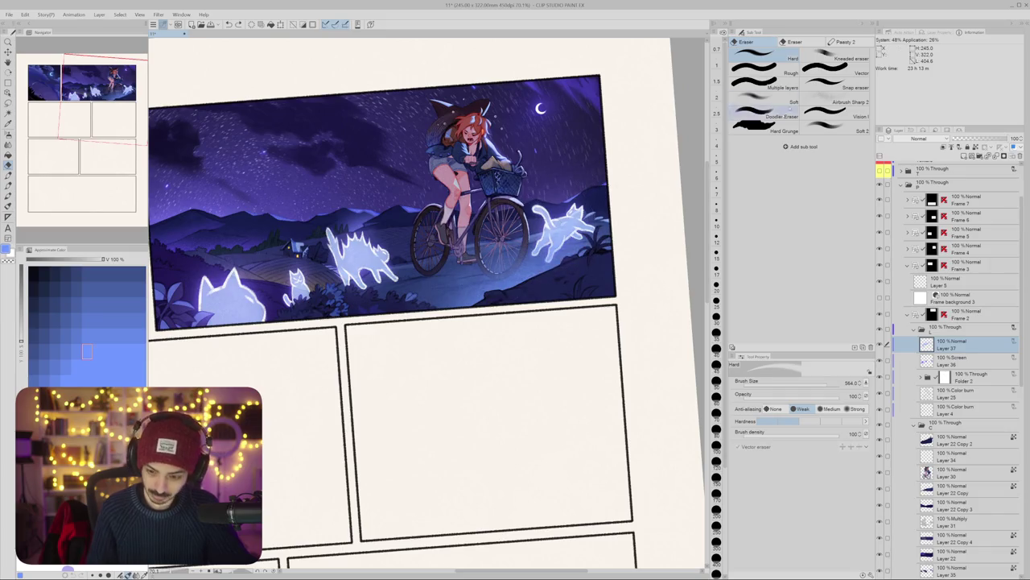
left_click(777, 102)
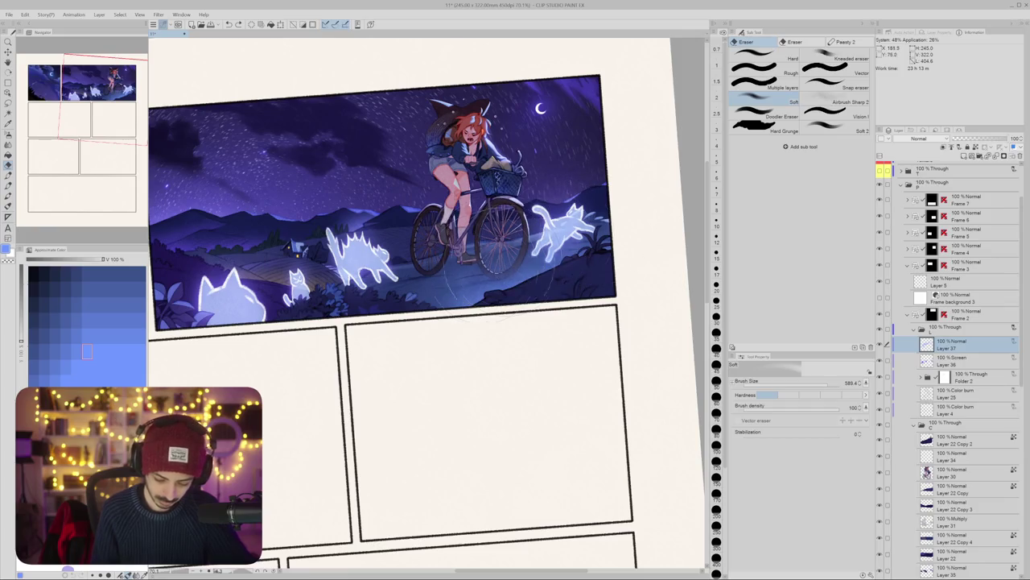
scroll(550, 270, "left", 2)
left_click_drag(550, 271, 506, 283)
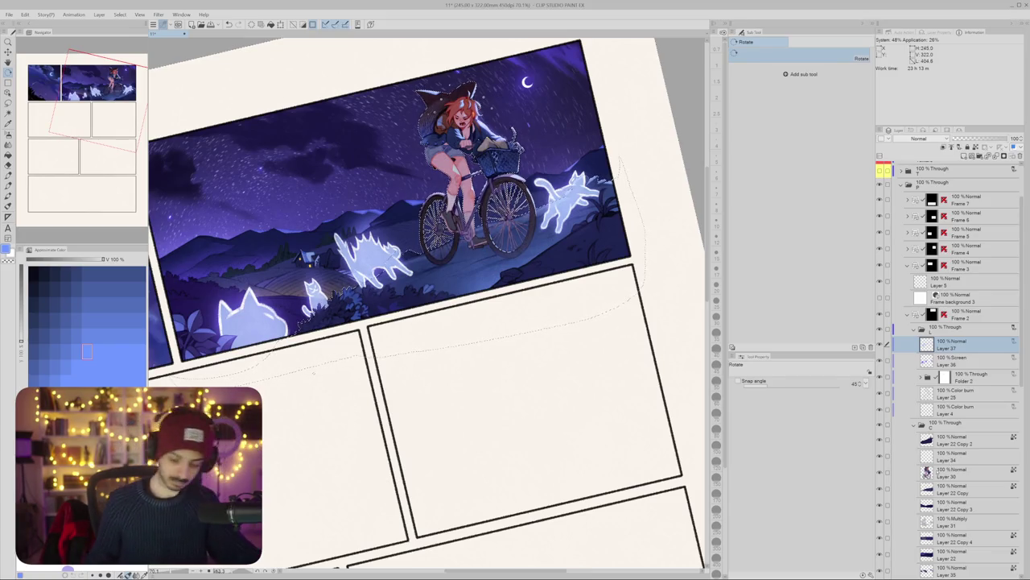
Step: Return to the Airbrush at about 268 and spray glow over the cats in the top panel
key("b")
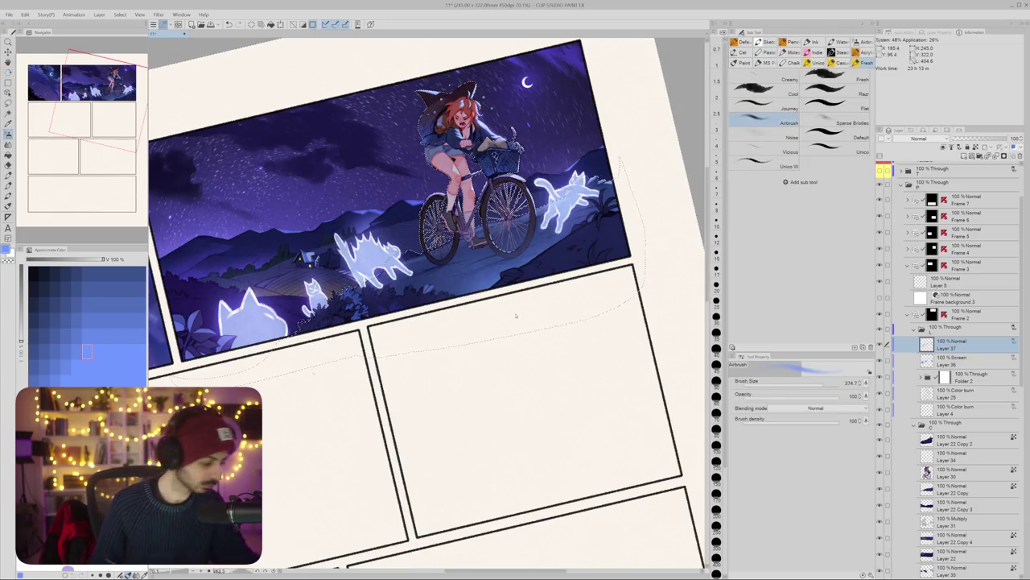
left_click_drag(516, 316, 455, 266)
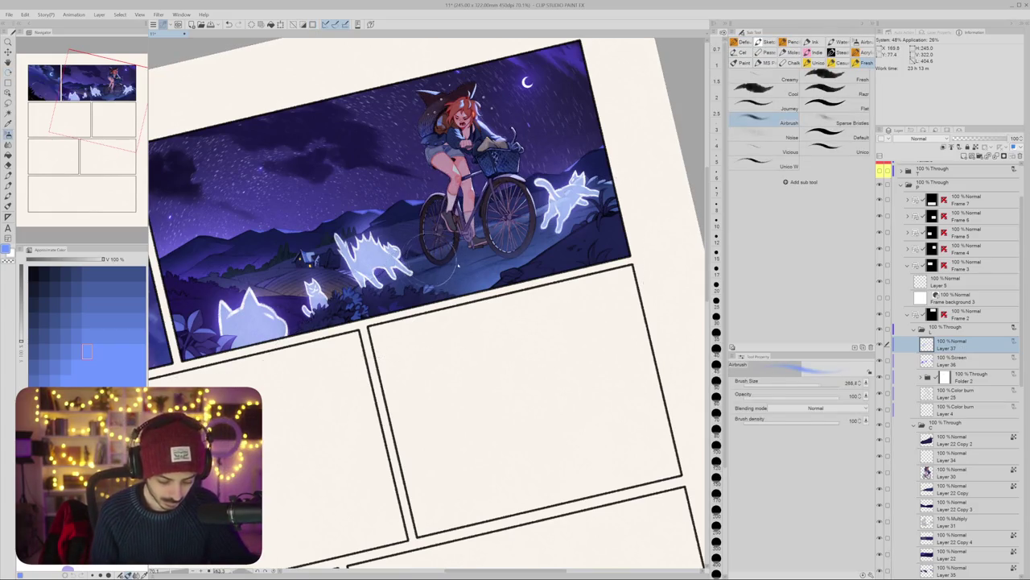
scroll(438, 270, "down", 2)
left_click_drag(401, 286, 432, 272)
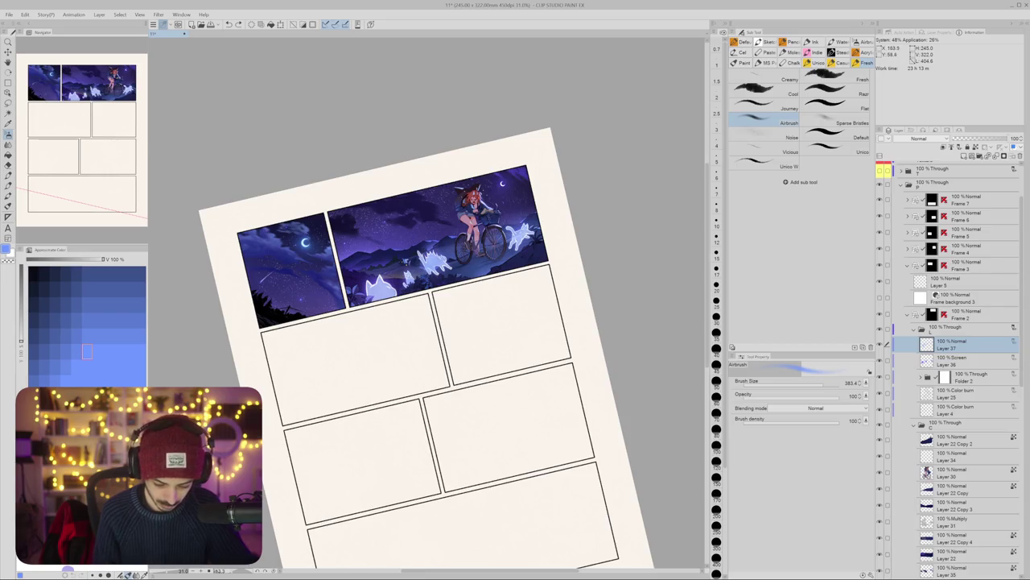
left_click_drag(533, 222, 354, 284)
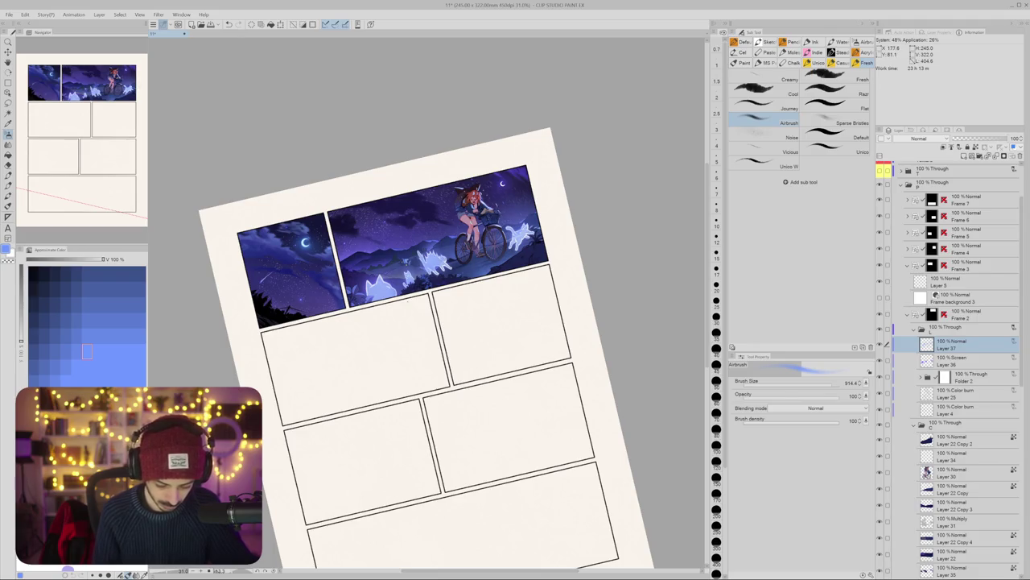
Step: Reduce the airbrush size and recentre the top panel in view
scroll(523, 314, "up", 2)
left_click_drag(402, 259, 385, 259)
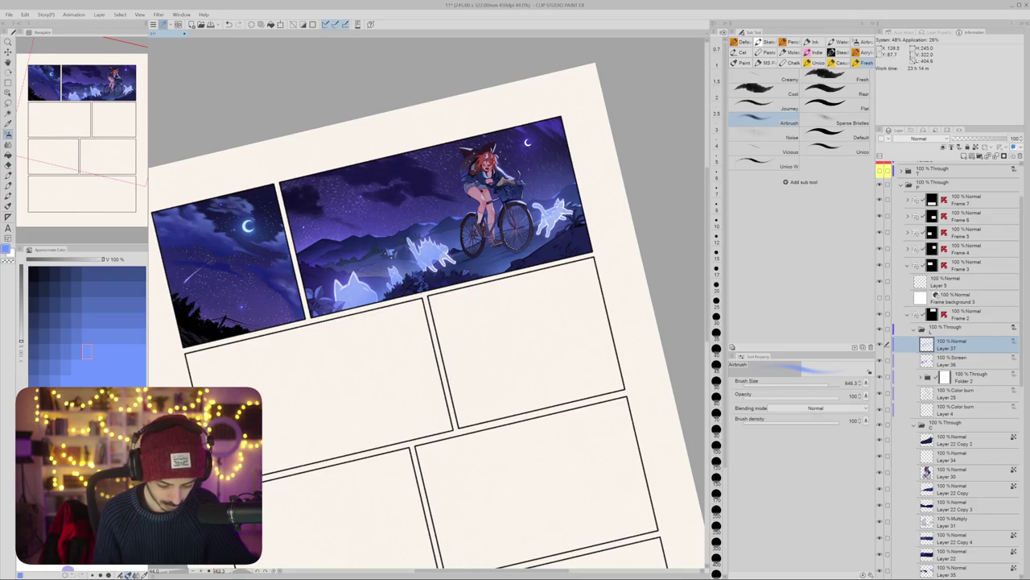
left_click_drag(403, 322, 374, 367)
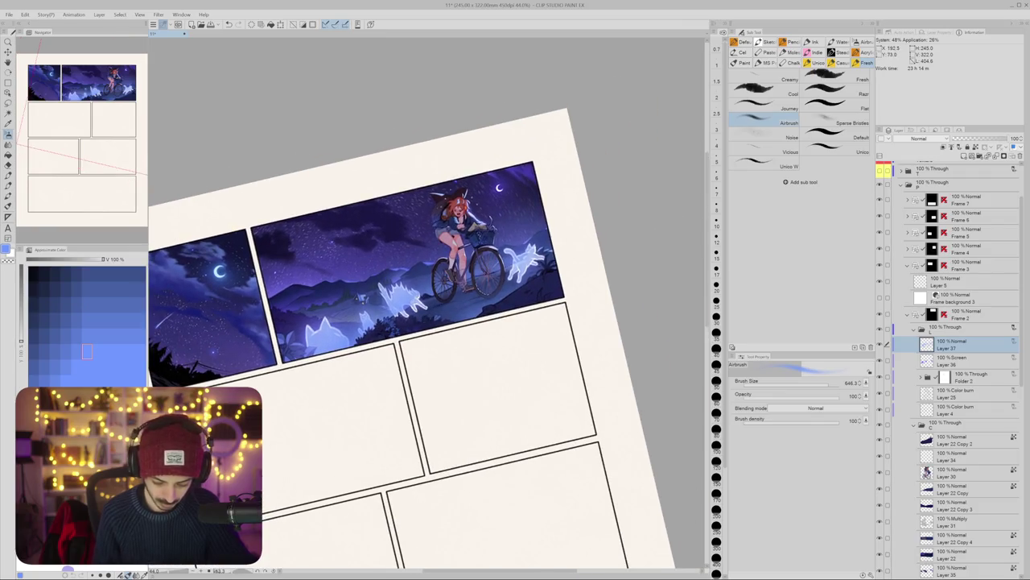
scroll(466, 301, "down", 2)
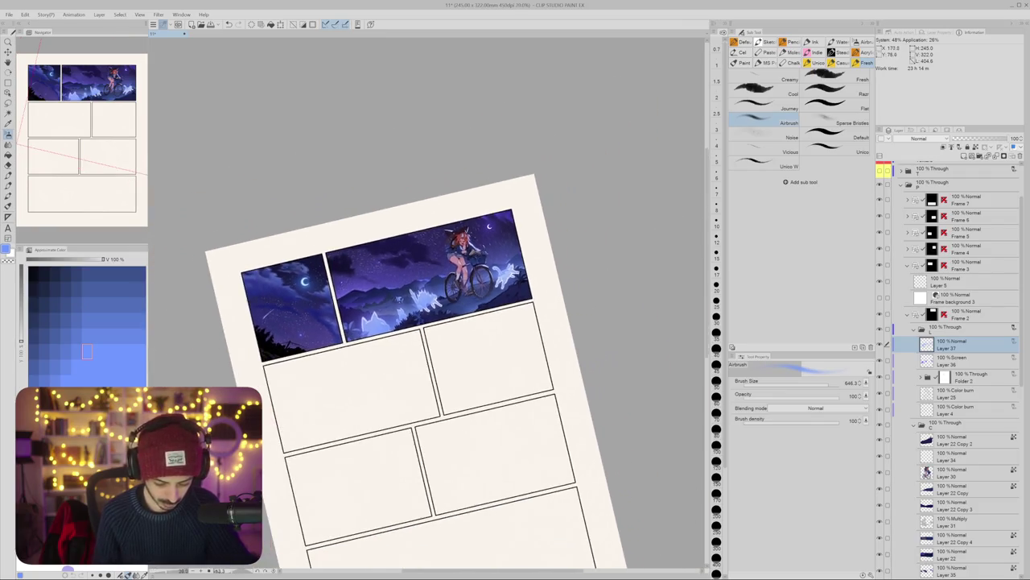
scroll(467, 302, "up", 2)
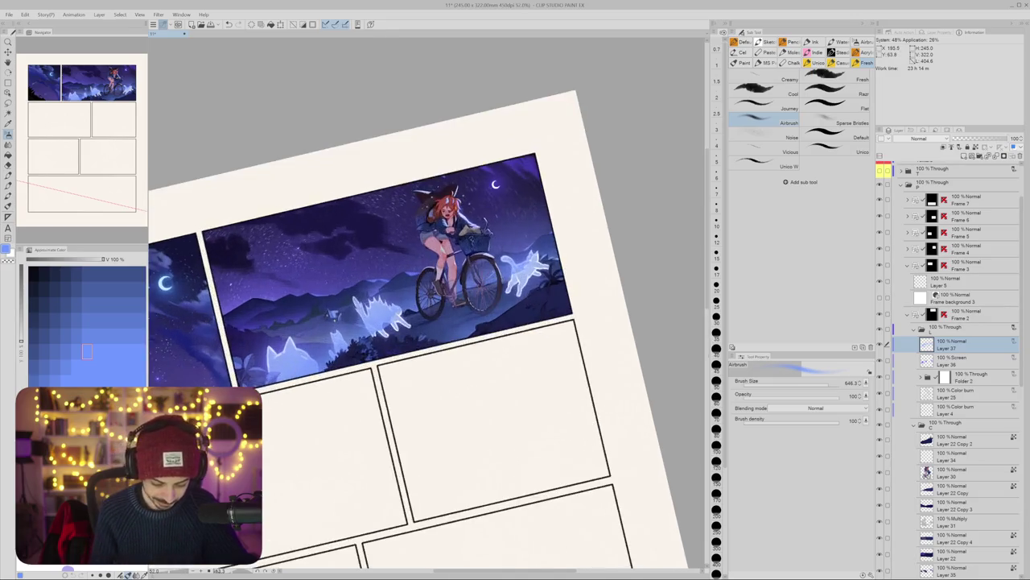
scroll(467, 302, "up", 2)
Step: Switch to the Soft eraser and shrink it to 270.4
key("e")
scroll(467, 302, "up", 1)
mouse_move(563, 211)
left_mouse_down()
mouse_move(435, 241)
mouse_move(381, 274)
mouse_move(475, 317)
mouse_move(476, 269)
left_mouse_up()
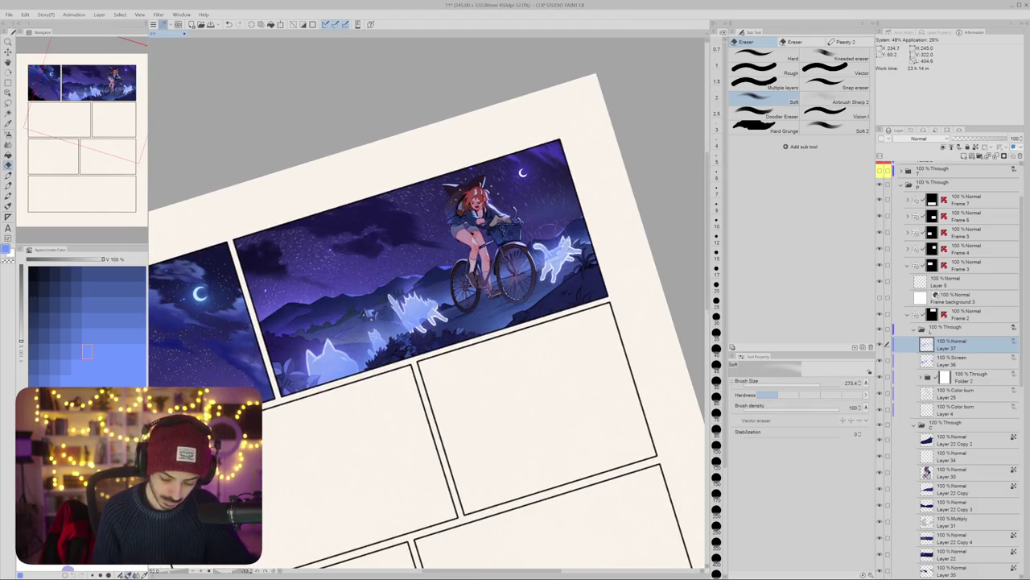
Step: Select the Hard eraser at a small size and frame the leaves beside the ghost cat
left_click_drag(362, 335, 458, 284)
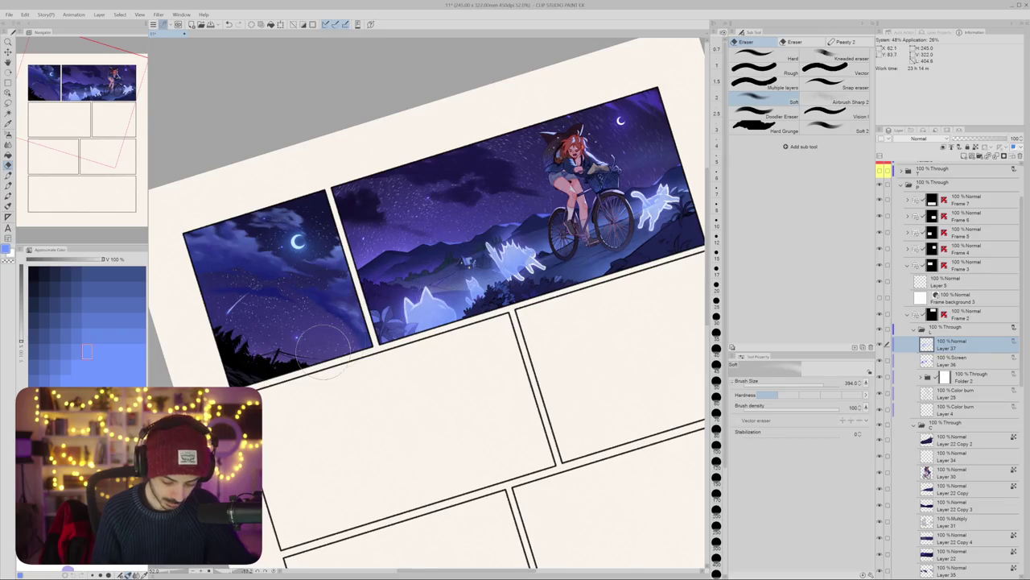
left_click_drag(322, 346, 336, 328)
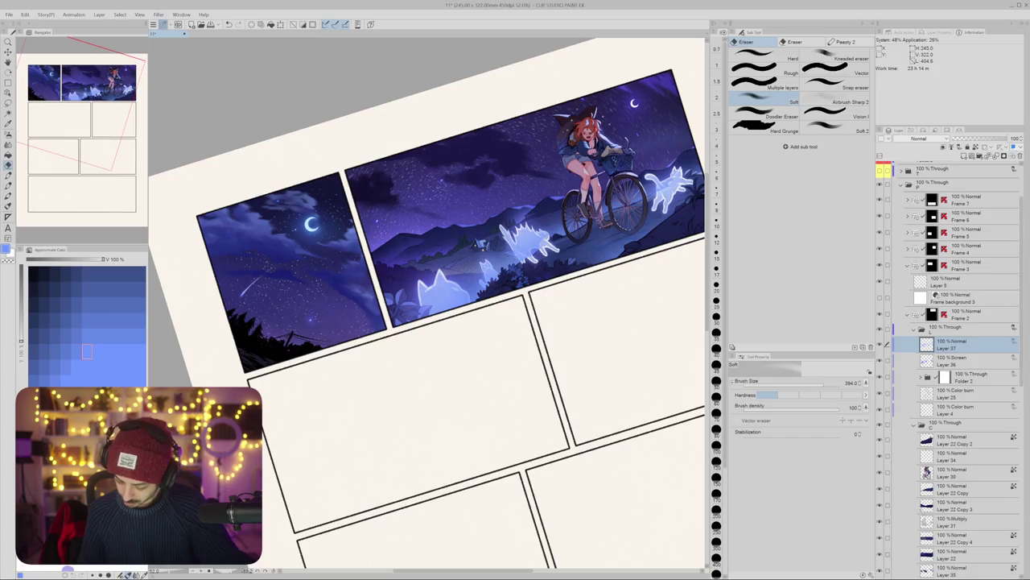
scroll(377, 320, "up", 5)
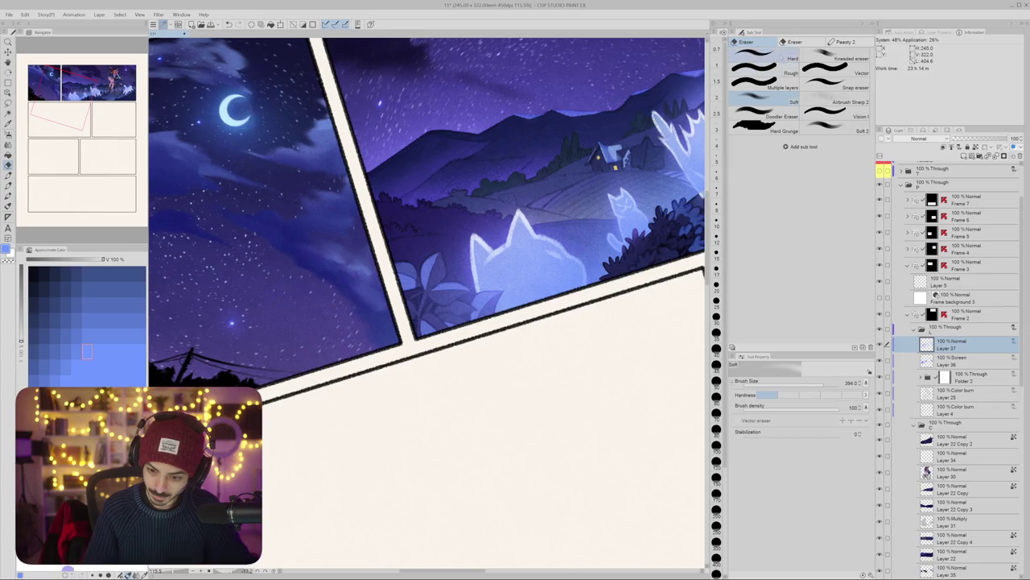
left_click(756, 55)
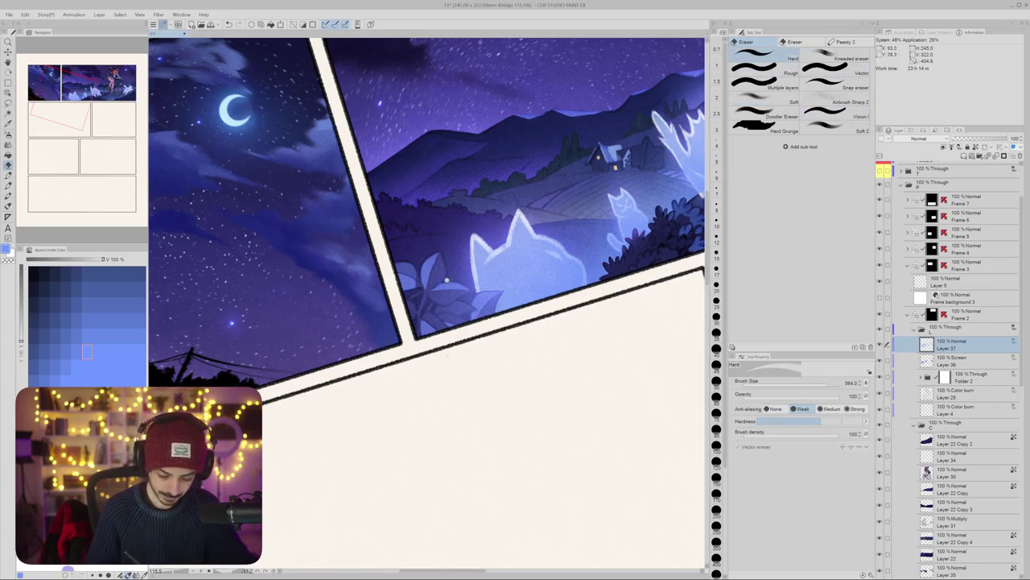
scroll(447, 280, "up", 3)
mouse_move(380, 184)
left_mouse_down()
mouse_move(500, 184)
mouse_move(474, 230)
mouse_move(543, 252)
mouse_move(552, 234)
mouse_move(549, 269)
mouse_move(500, 265)
left_mouse_up()
key("bracketleft")
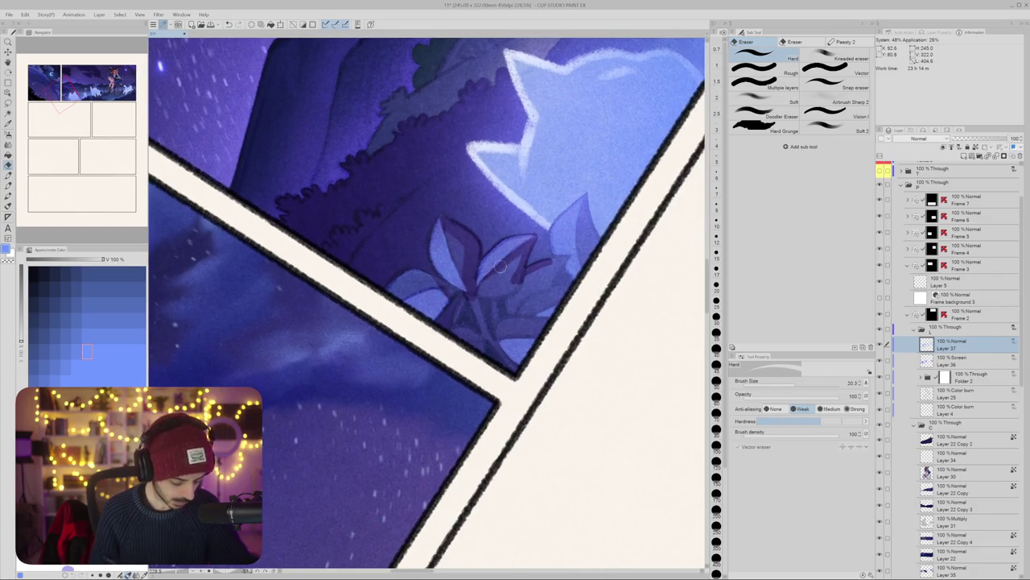
key("bracketright")
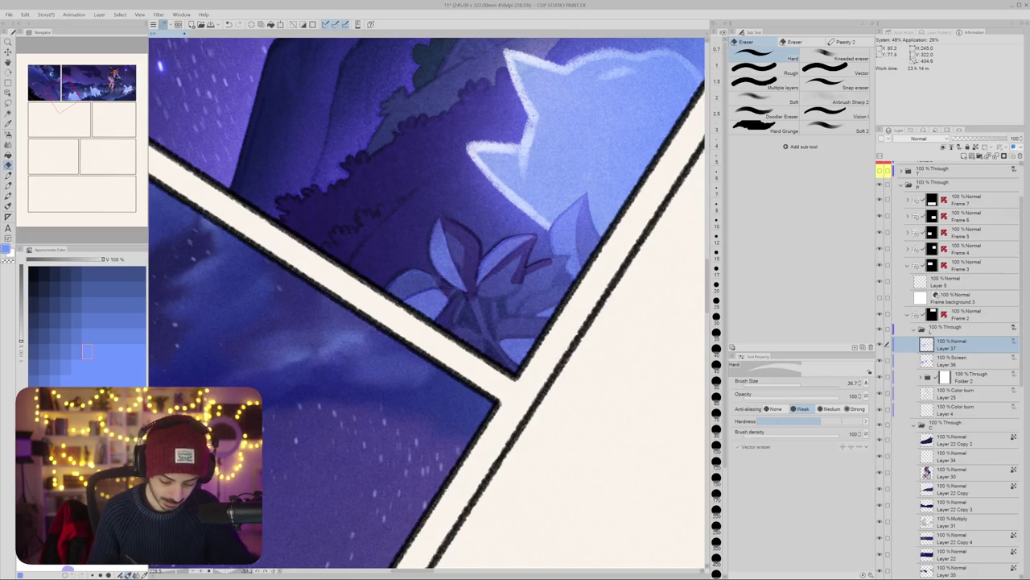
Step: Erase the stray glow from the leaf lines under the cat and along the panel border
left_click_drag(439, 280, 455, 249)
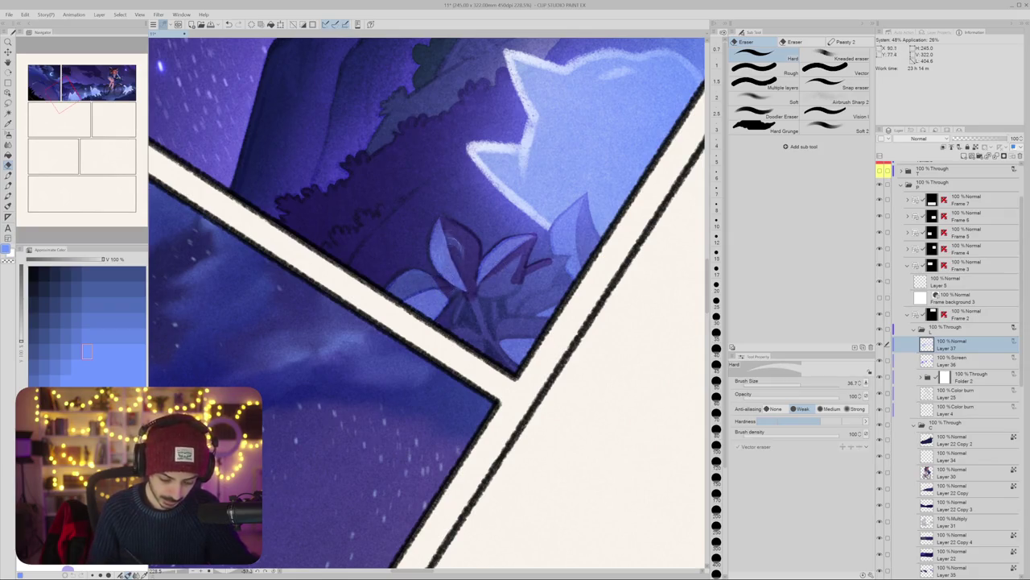
left_click_drag(473, 286, 467, 297)
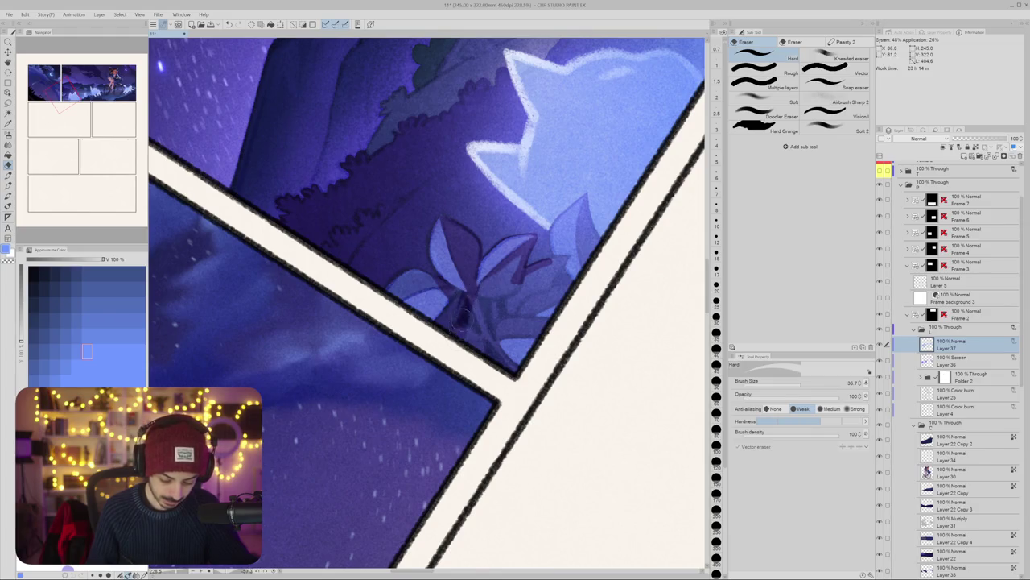
mouse_move(454, 338)
left_mouse_down()
mouse_move(503, 354)
mouse_move(519, 346)
mouse_move(511, 366)
mouse_move(534, 348)
left_mouse_up()
key("bracketleft")
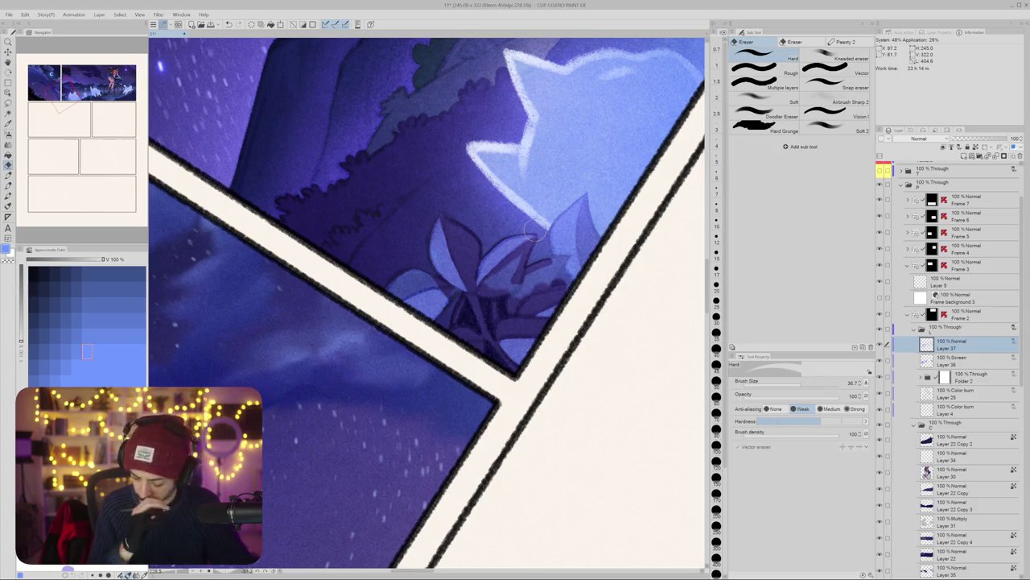
mouse_move(522, 252)
left_mouse_down()
mouse_move(504, 296)
mouse_move(550, 276)
mouse_move(460, 297)
left_mouse_up()
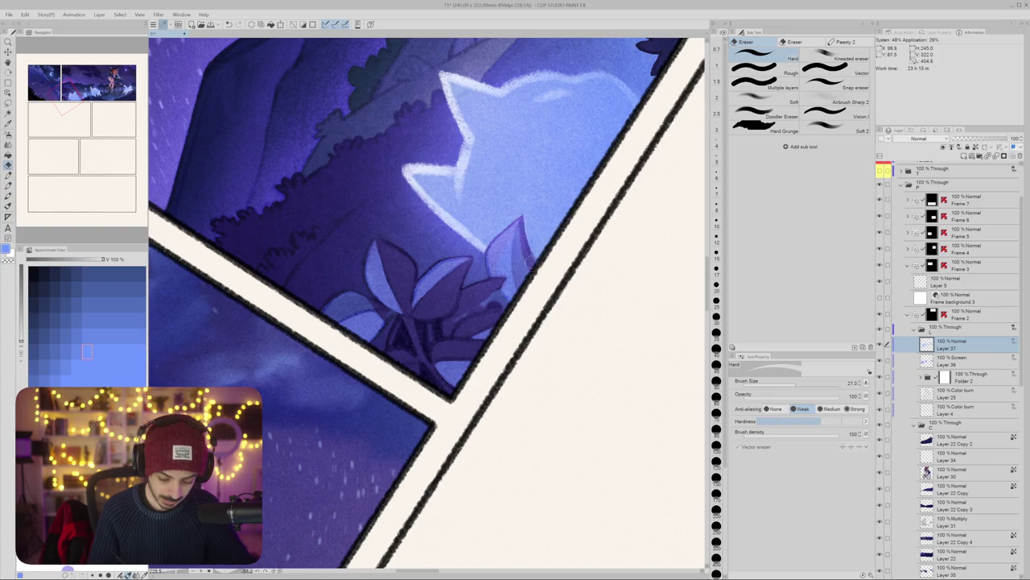
mouse_move(504, 293)
left_mouse_down()
mouse_move(512, 243)
mouse_move(500, 309)
left_mouse_up()
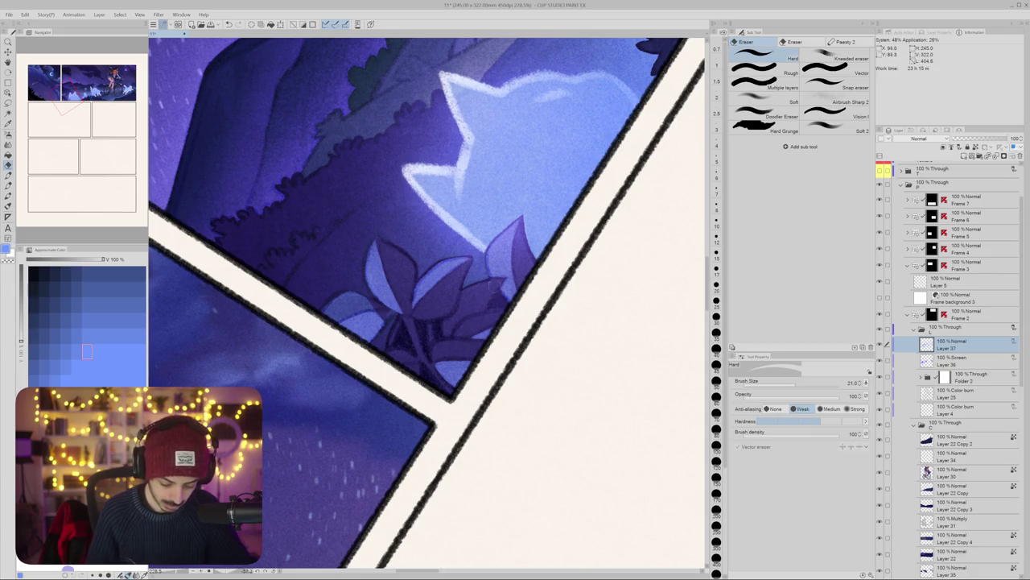
key("ctrl+minus")
key("r")
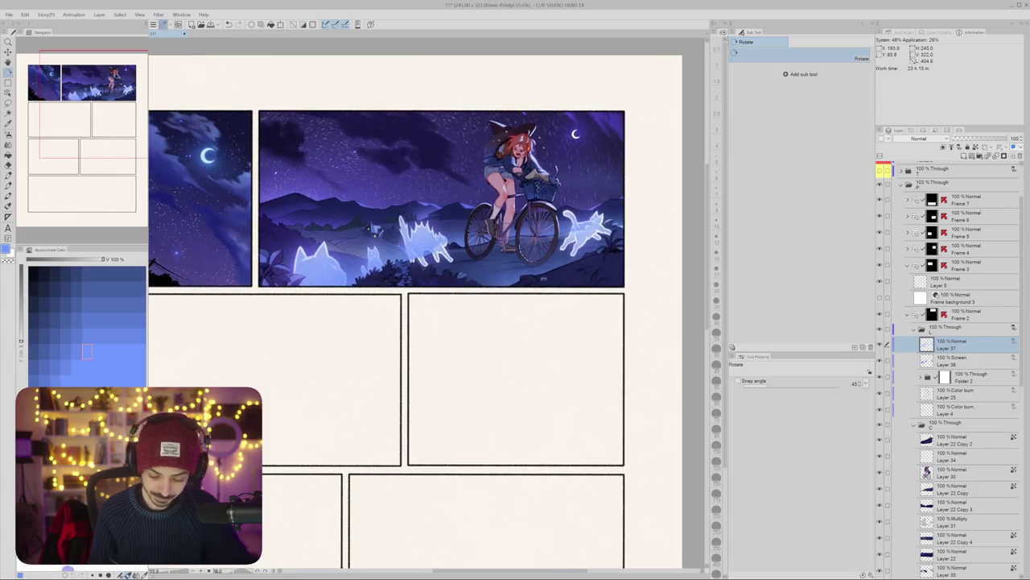
Step: Select Layer 22 Copy, tilt the view, restore the selection and set the airbrush to about 342
left_click(493, 333, "ctrl+shift")
left_click_drag(493, 333, 510, 317)
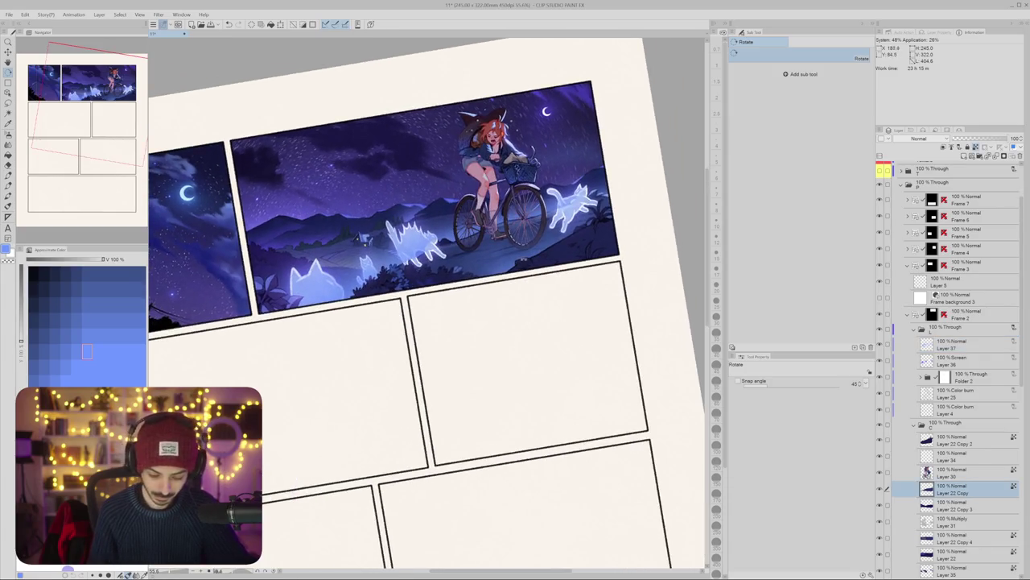
key("ctrl+a")
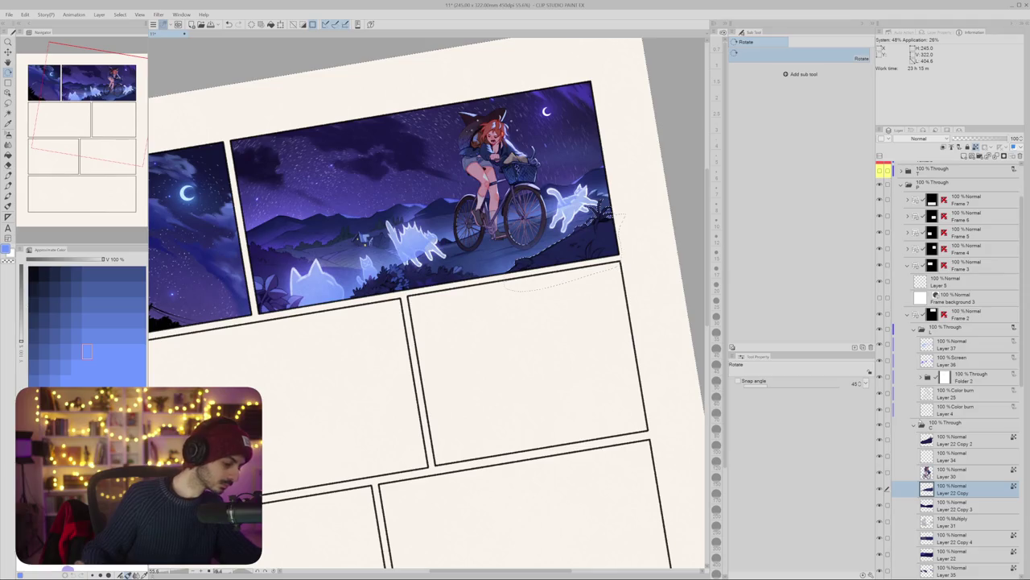
key("b")
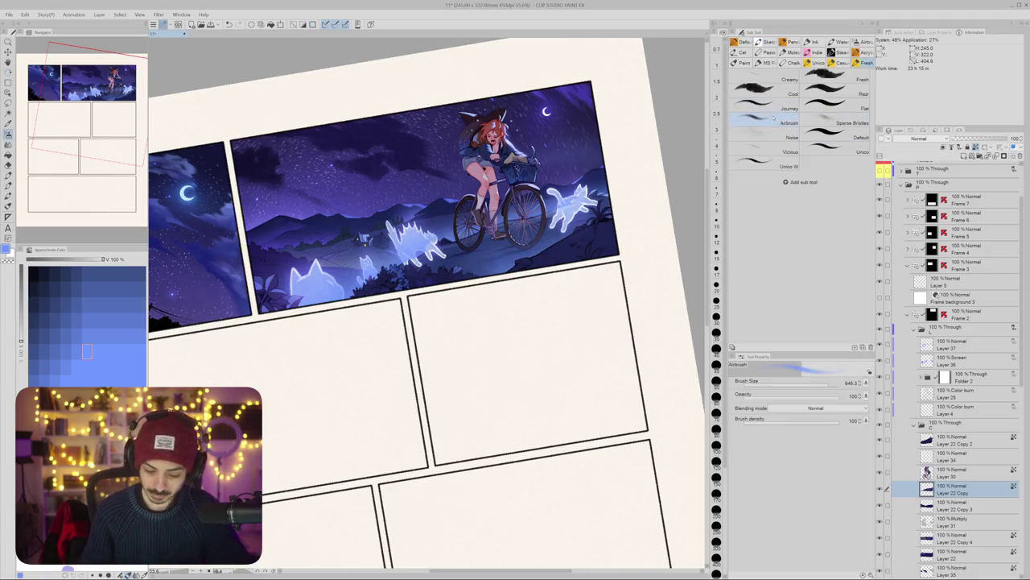
left_click_drag(483, 256, 523, 256)
left_click_drag(535, 316, 457, 298)
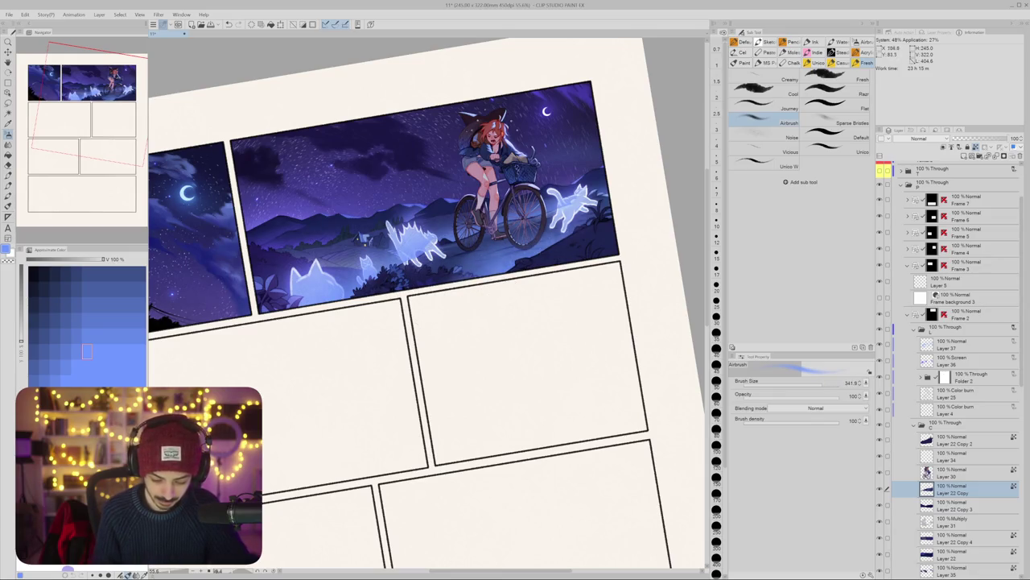
Step: Undo the brightening, then airbrush a soft glow beneath the bicycle on Layer 37
key("ctrl+z")
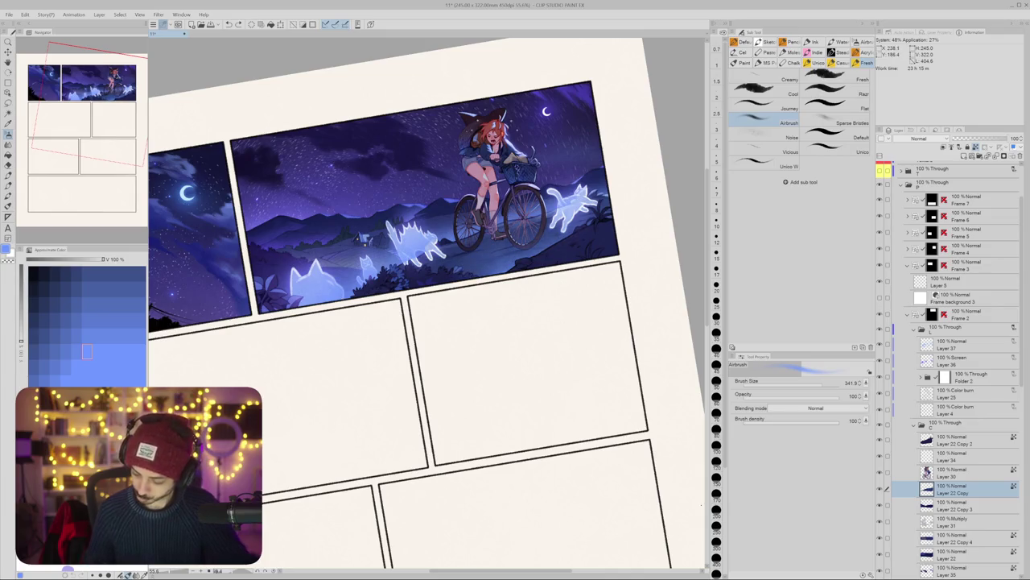
left_click(519, 274, "ctrl+shift")
left_click_drag(520, 262, 475, 259)
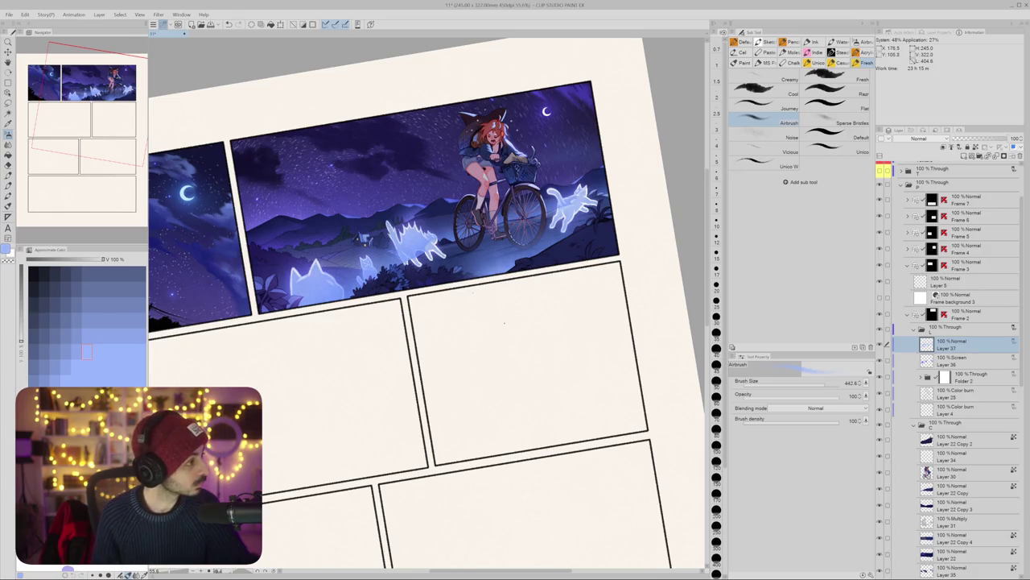
key("r")
left_click_drag(505, 323, 528, 368)
scroll(520, 343, "up", 3)
scroll(529, 352, "up", 2)
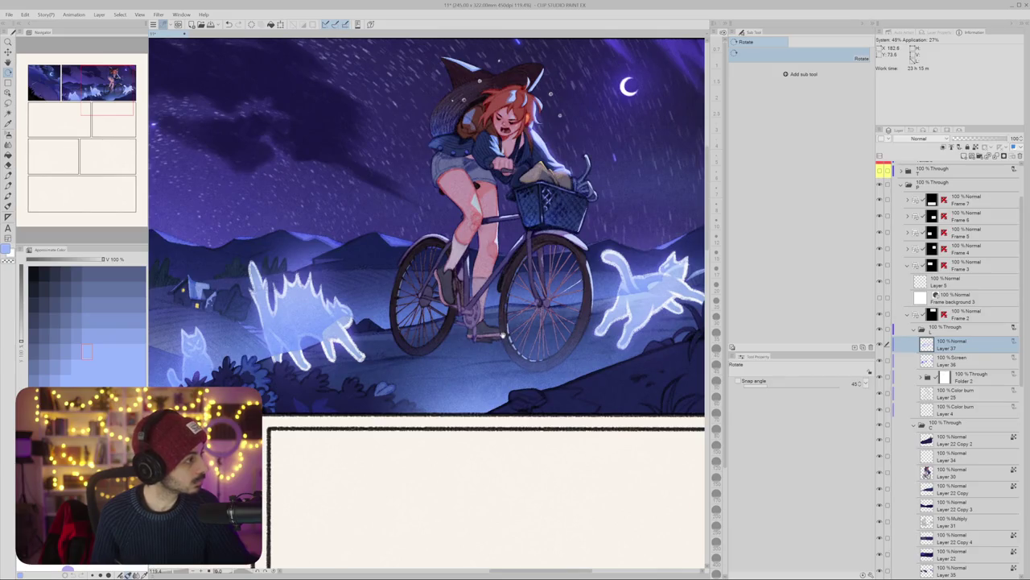
scroll(499, 336, "down", 1)
scroll(499, 336, "down", 1)
scroll(499, 337, "down", 2)
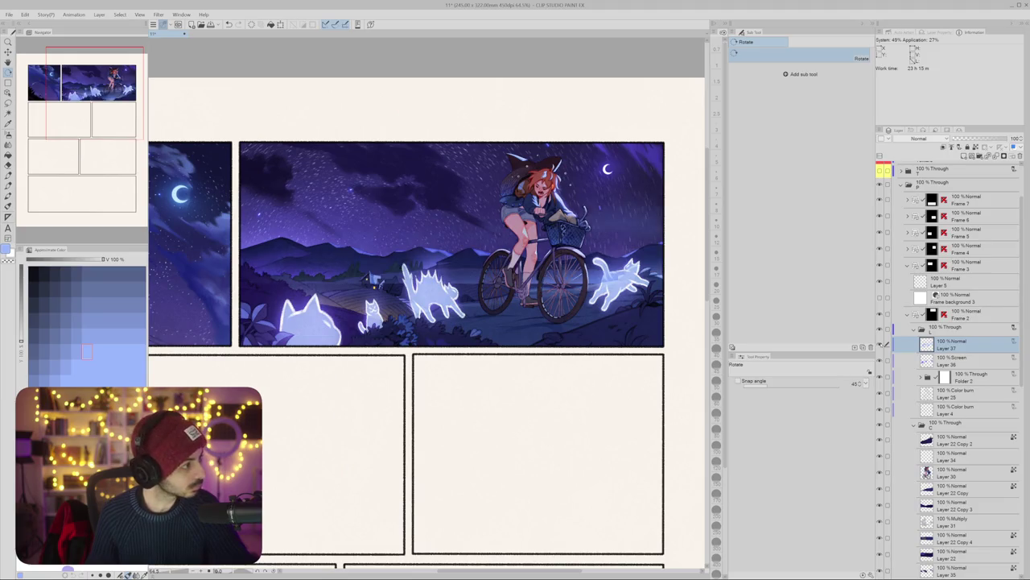
mouse_move(1010, 138)
left_mouse_down()
mouse_move(962, 138)
mouse_move(978, 135)
left_mouse_up()
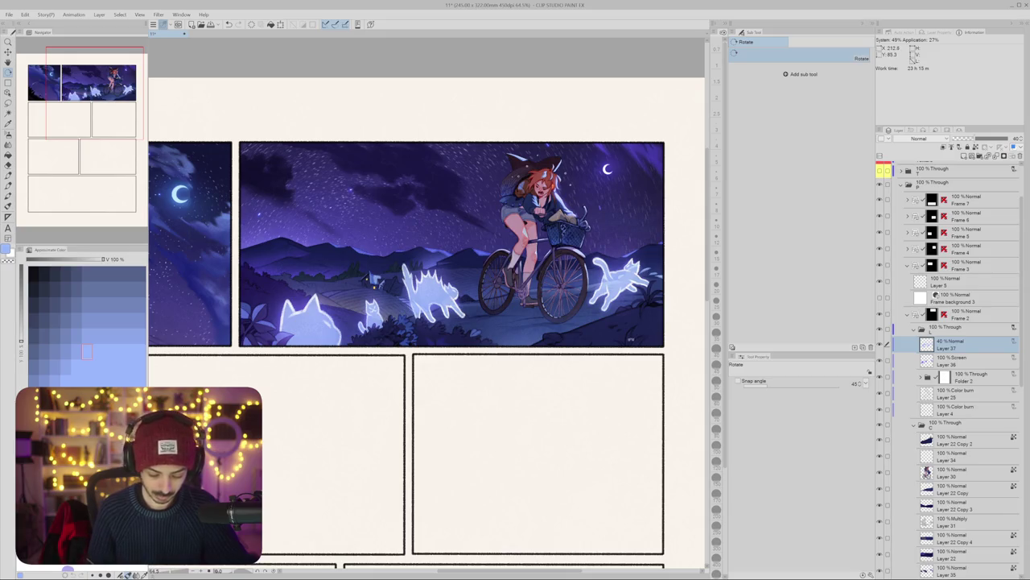
scroll(495, 353, "down", 2)
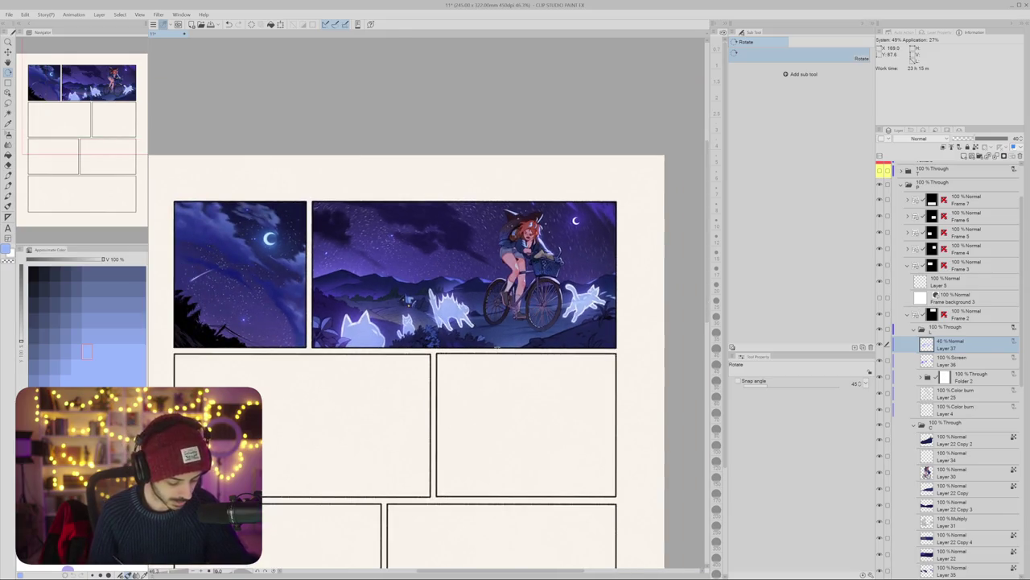
scroll(497, 347, "down", 2)
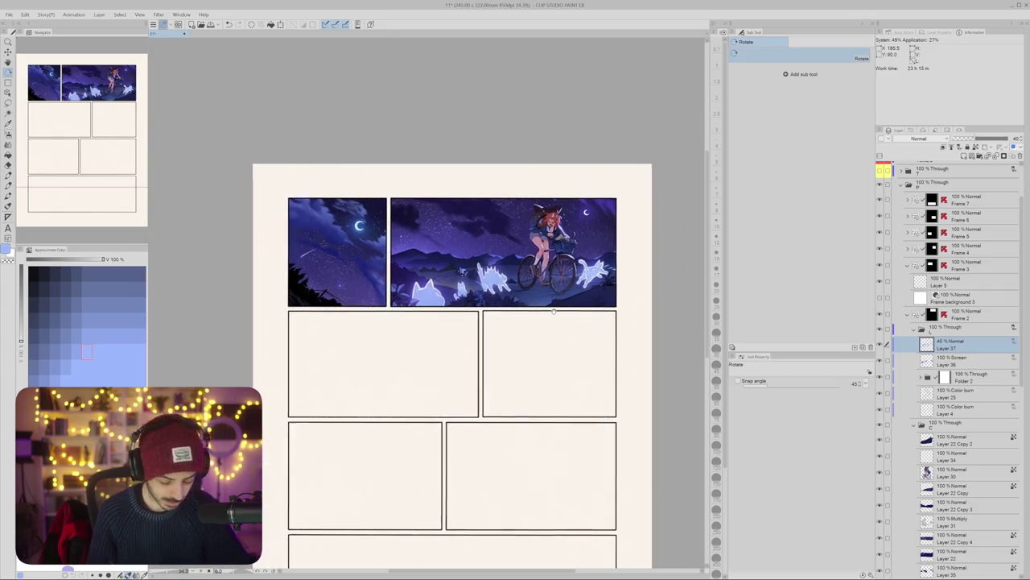
scroll(438, 267, "up", 2)
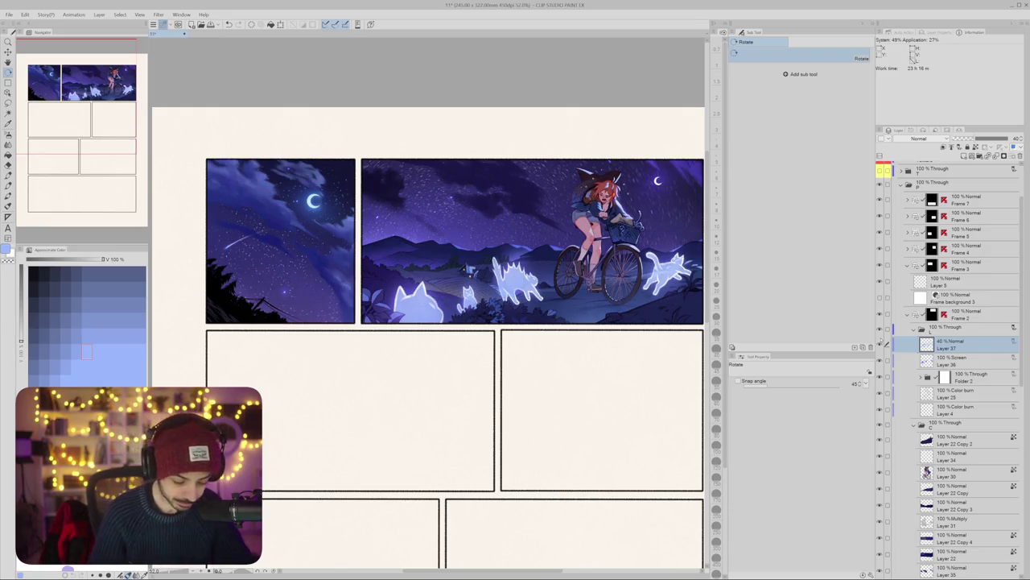
Step: Select Layer 22 Copy 2 with dark blue and zoom in on the dark shape
left_click_drag(506, 364, 474, 312)
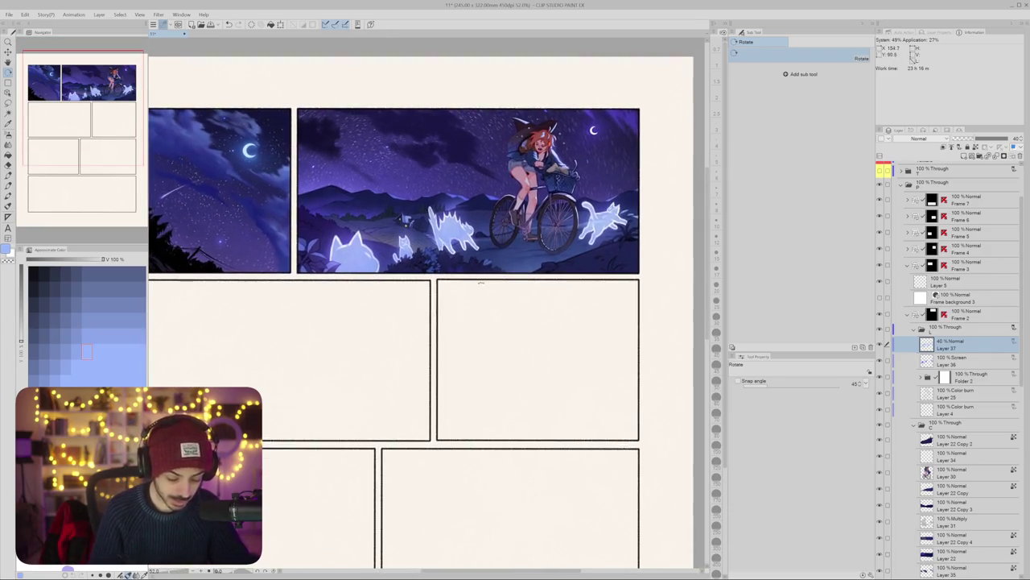
mouse_move(504, 271)
left_mouse_down()
mouse_move(472, 299)
mouse_move(450, 294)
mouse_move(515, 241)
left_mouse_up()
scroll(482, 282, "up", 5)
left_click(559, 187, "ctrl+shift")
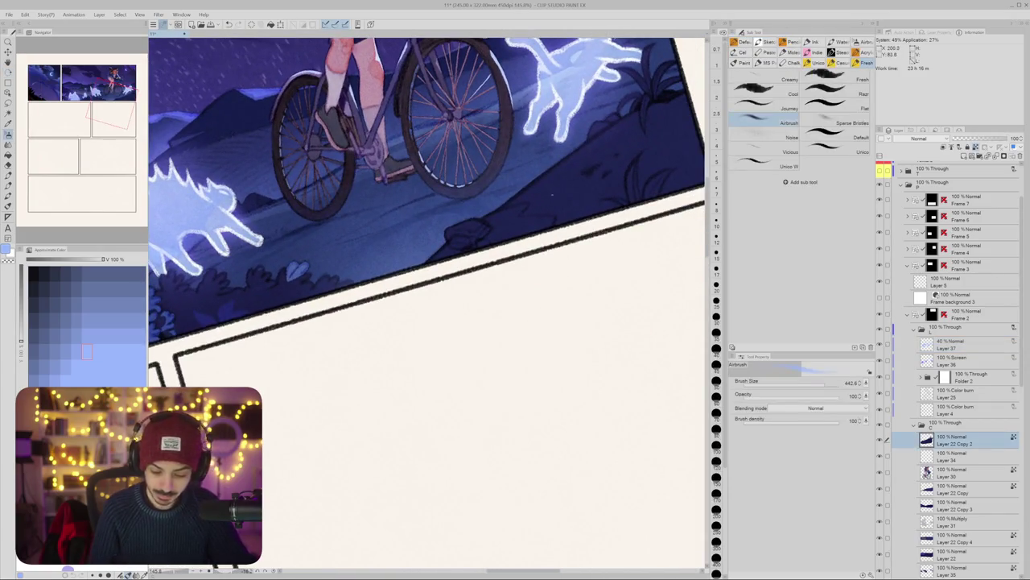
left_click(560, 187, "alt")
left_click(497, 288)
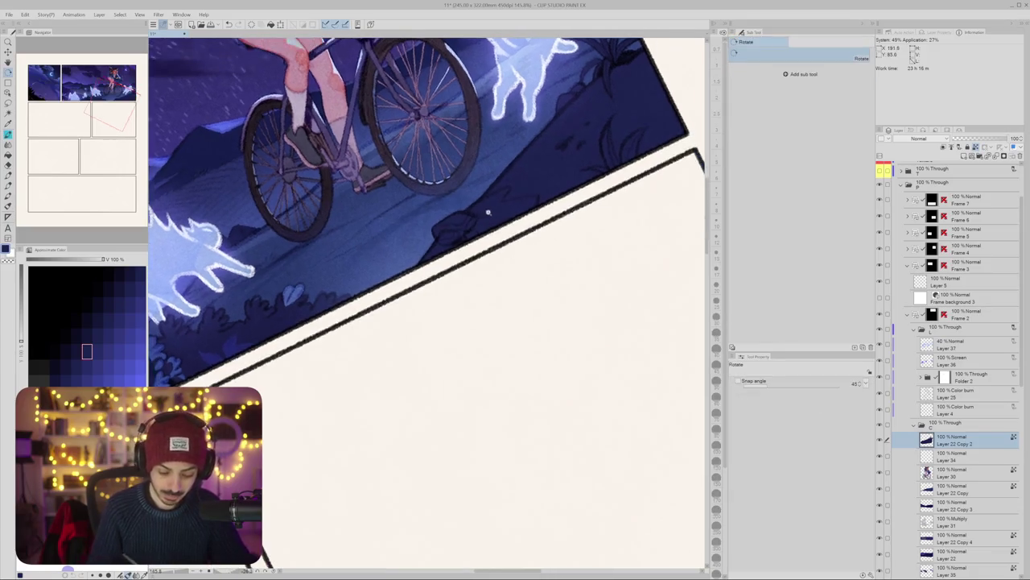
left_click(496, 288)
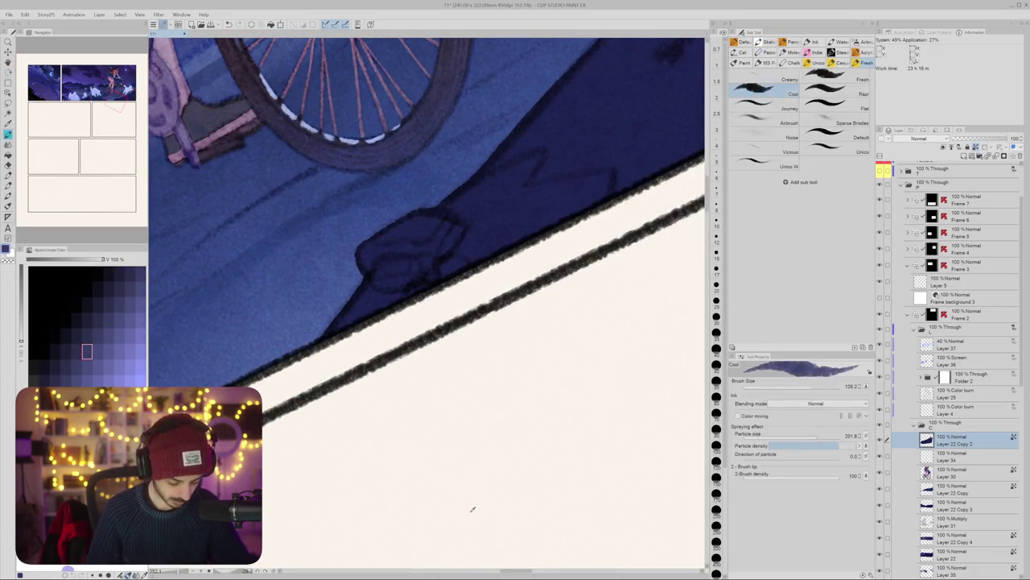
left_click_drag(472, 506, 533, 306)
Step: Paint lighter blue strokes over the dark rounded shape, undoing the failed attempts
key("bracketleft")
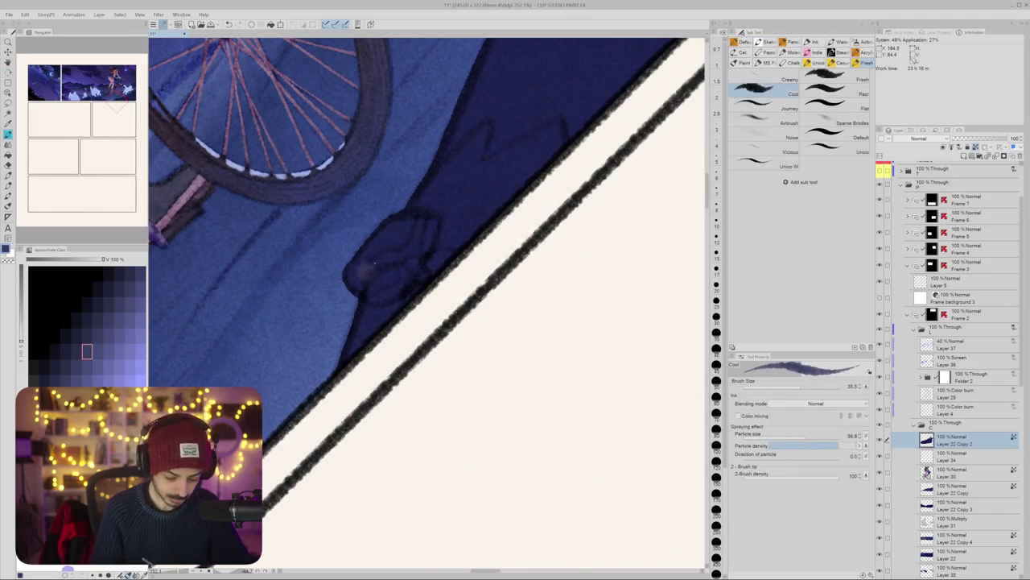
left_click_drag(357, 271, 390, 231)
key("ctrl+z")
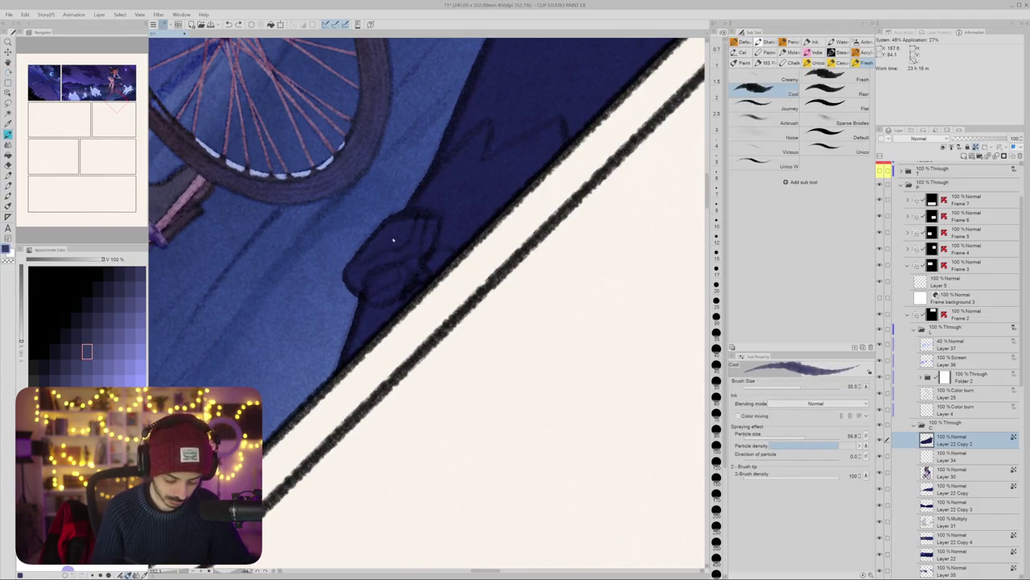
mouse_move(379, 256)
left_mouse_down()
mouse_move(386, 246)
mouse_move(353, 278)
left_mouse_up()
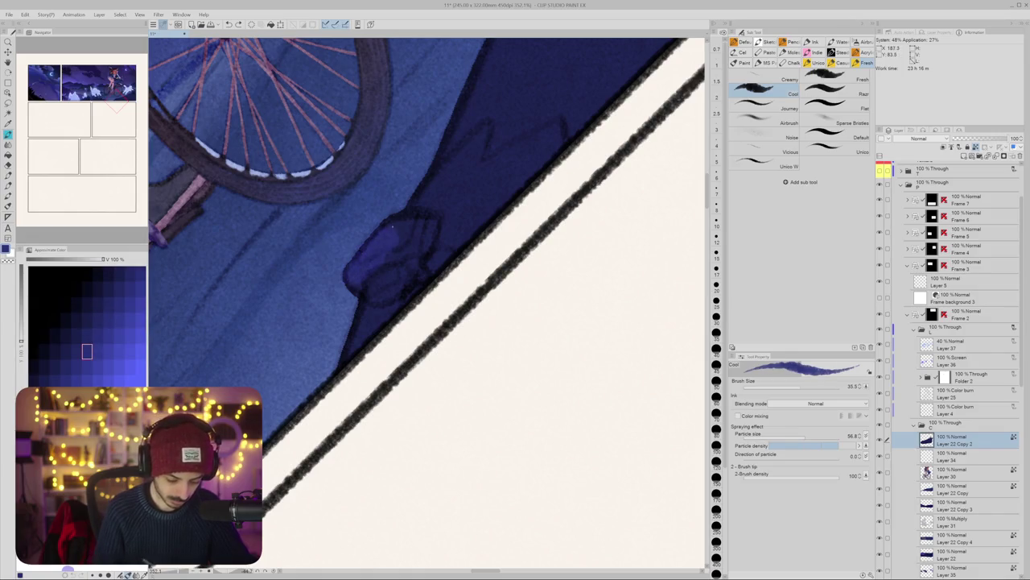
left_click_drag(390, 226, 430, 230)
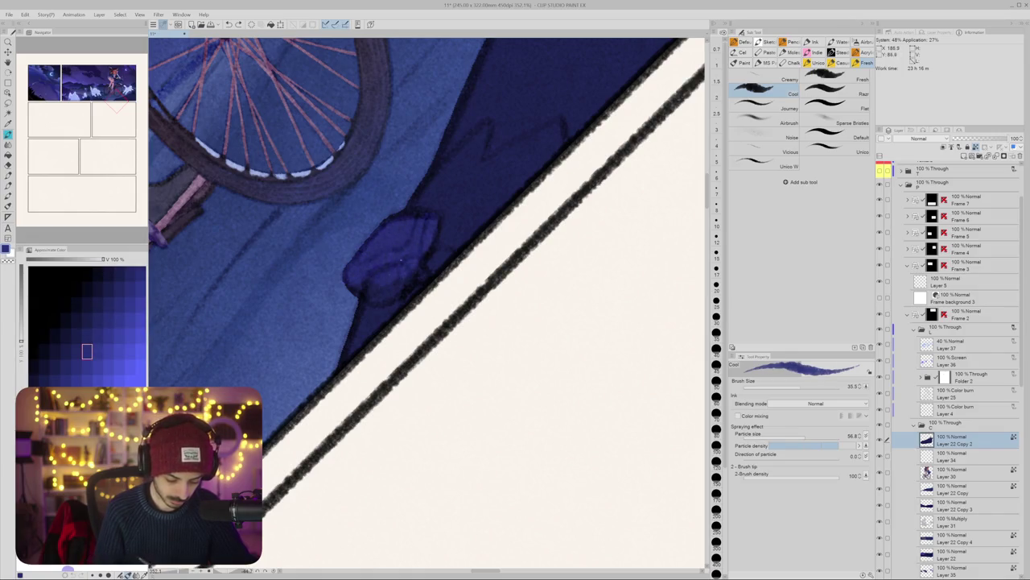
key("ctrl+z")
key("ctrl+z")
left_click_drag(395, 279, 376, 294)
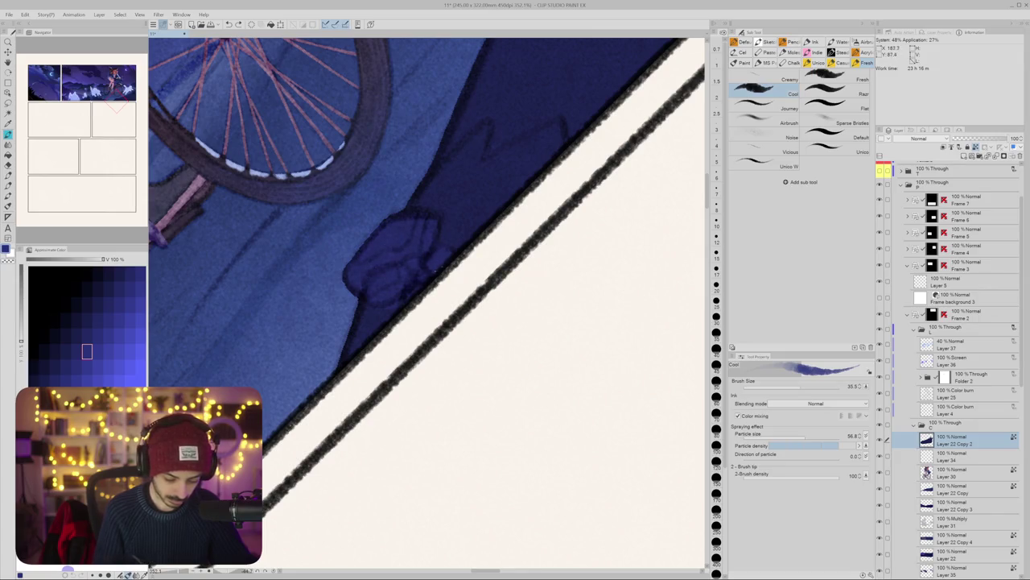
Step: Level the view and switch to a lighter blue with a smaller Cool brush, size 6.8
scroll(360, 328, "down", 5)
scroll(360, 329, "up", 1)
scroll(360, 329, "up", 3)
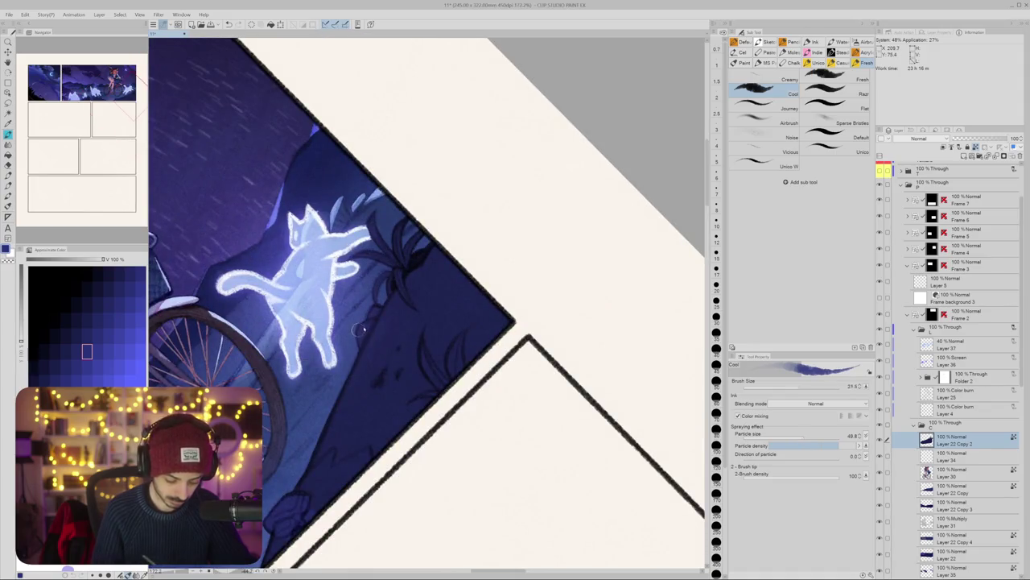
scroll(360, 328, "down", 2)
scroll(360, 328, "up", 3)
key("r")
left_click_drag(360, 329, 417, 286)
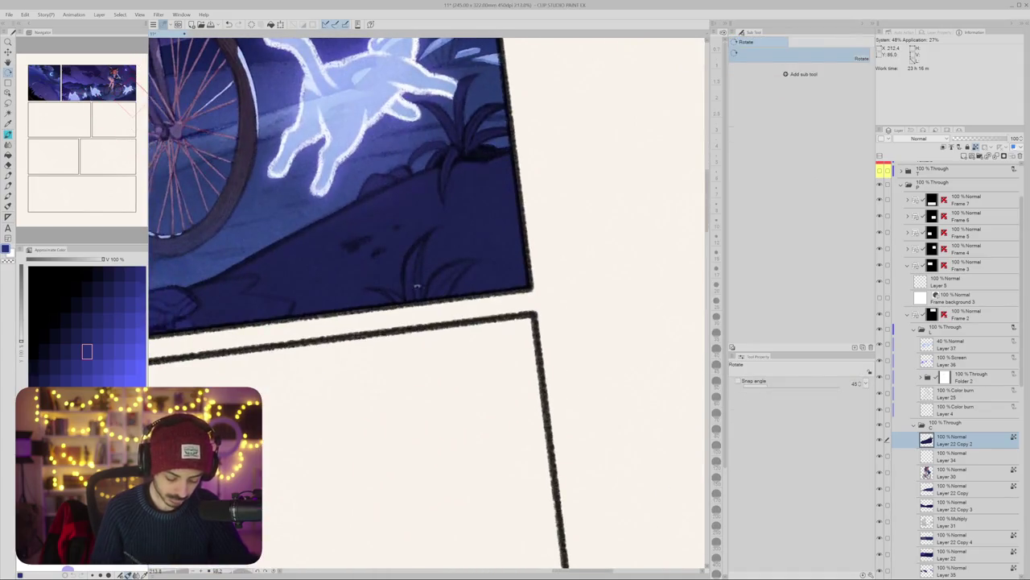
key("b")
left_click(406, 282, "alt")
key("bracketleft")
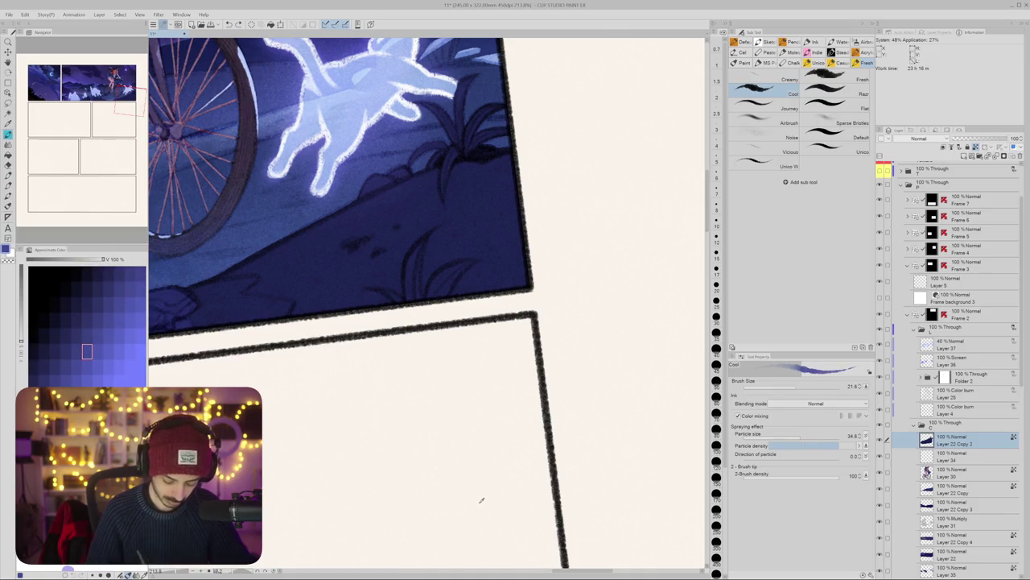
key("bracketleft")
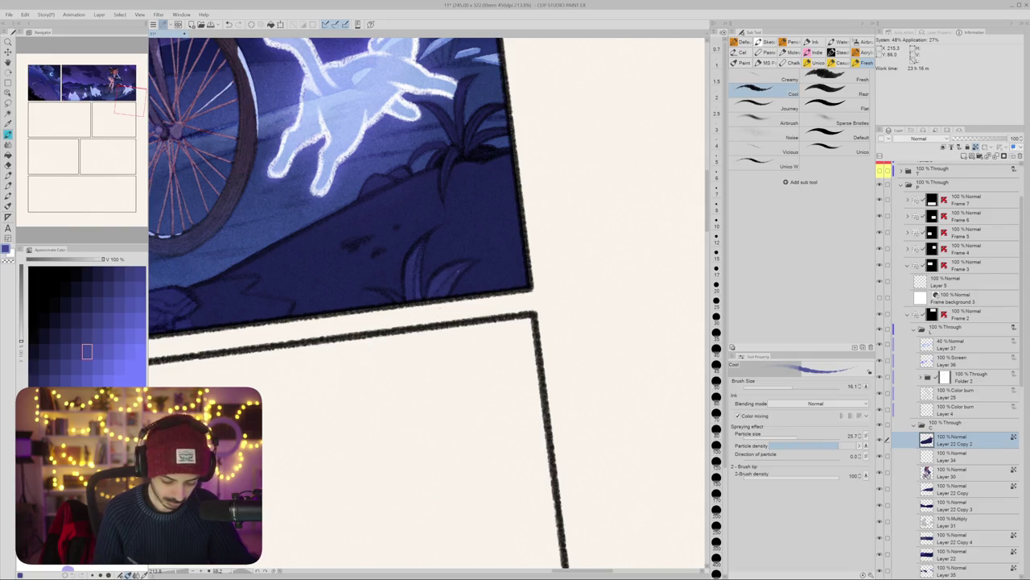
left_click_drag(419, 322, 413, 329)
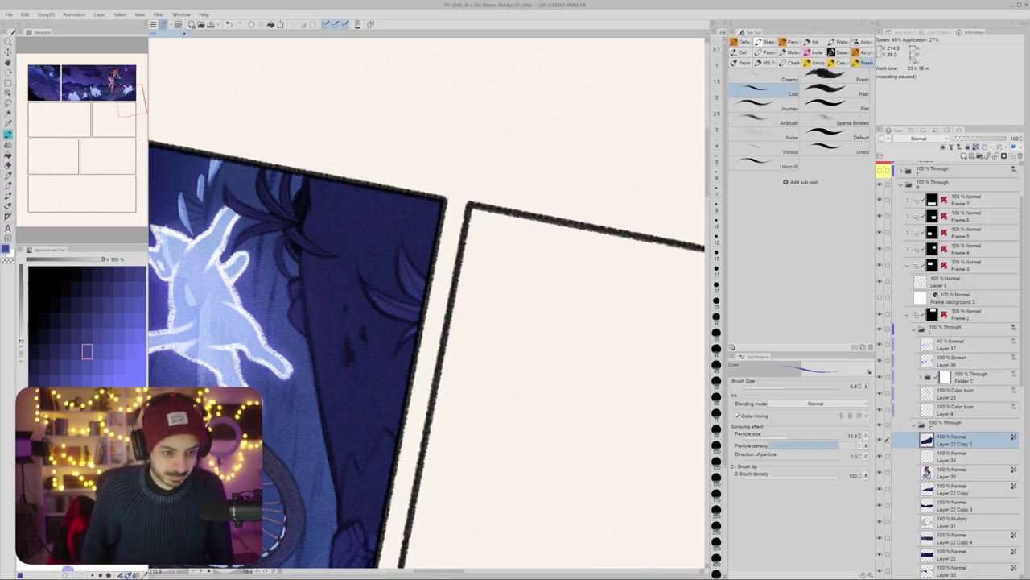
Step: Tilt the canvas more steeply clockwise to work on the plants near the panel edge
key("r")
left_click_drag(563, 211, 499, 285)
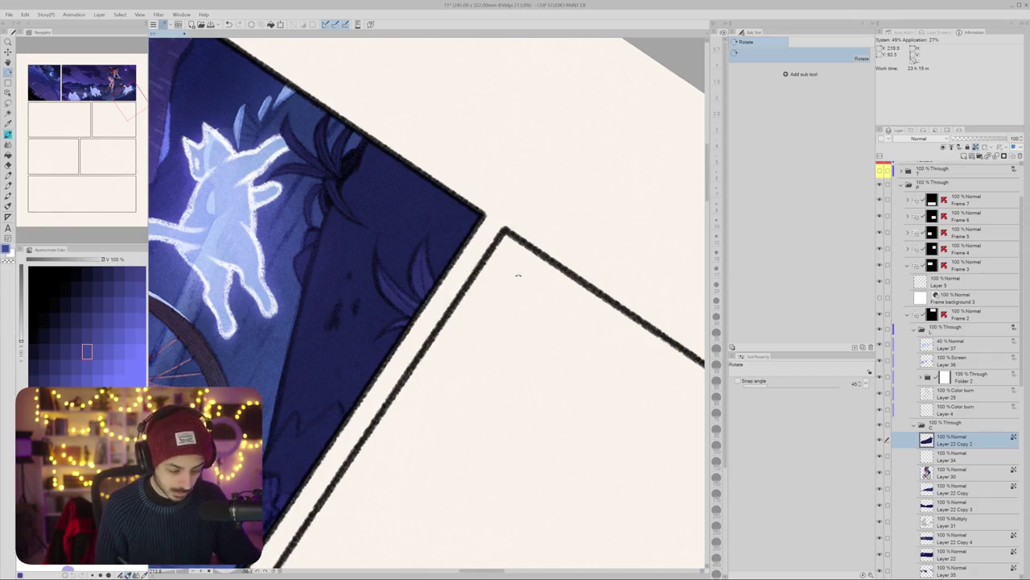
Step: Rotate the view back to 0°, zoom out, select Layer 30 and hide the palettes
left_click_drag(513, 271, 485, 321)
scroll(486, 320, "down", 5)
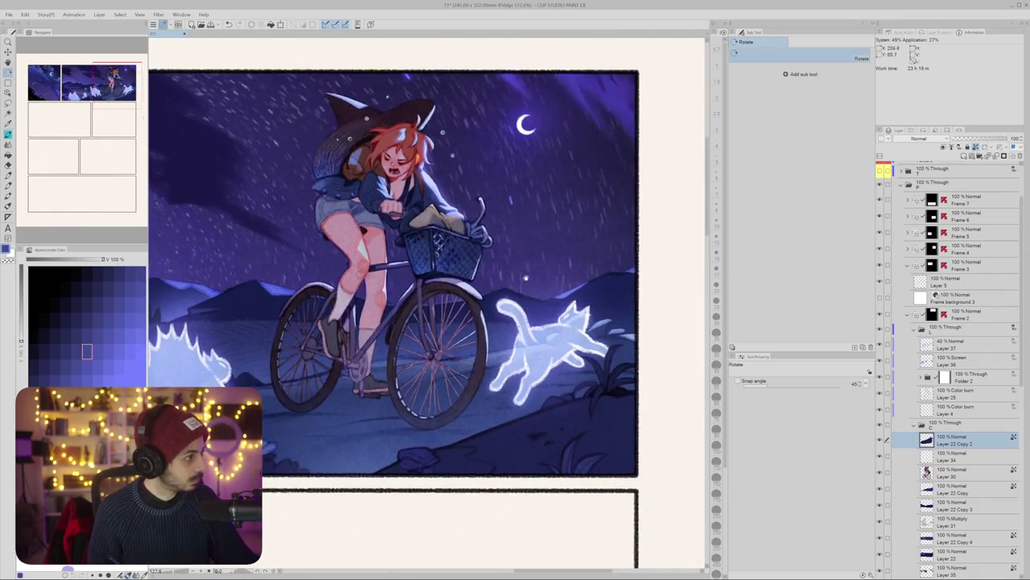
scroll(541, 223, "down", 3)
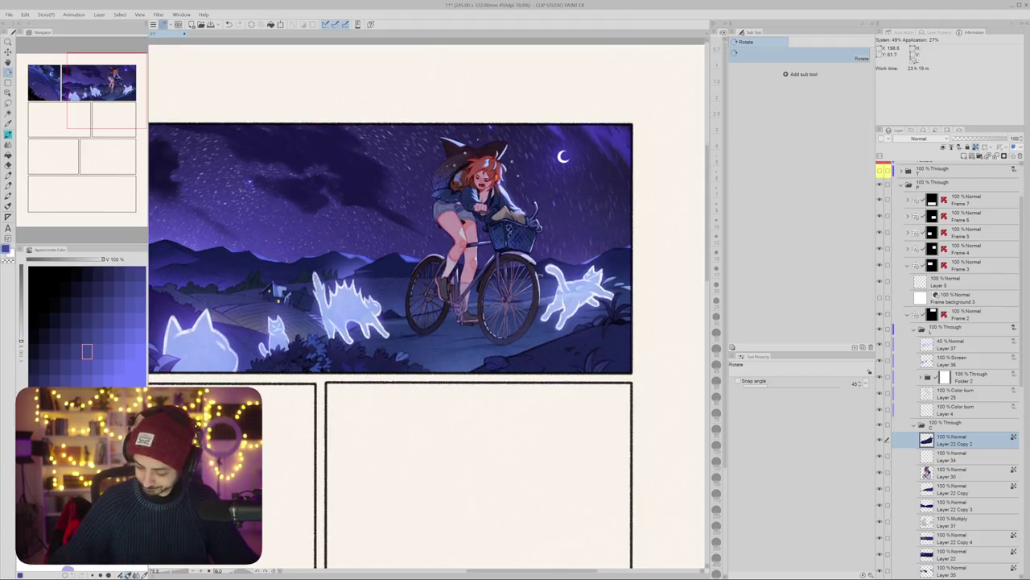
left_click(958, 473)
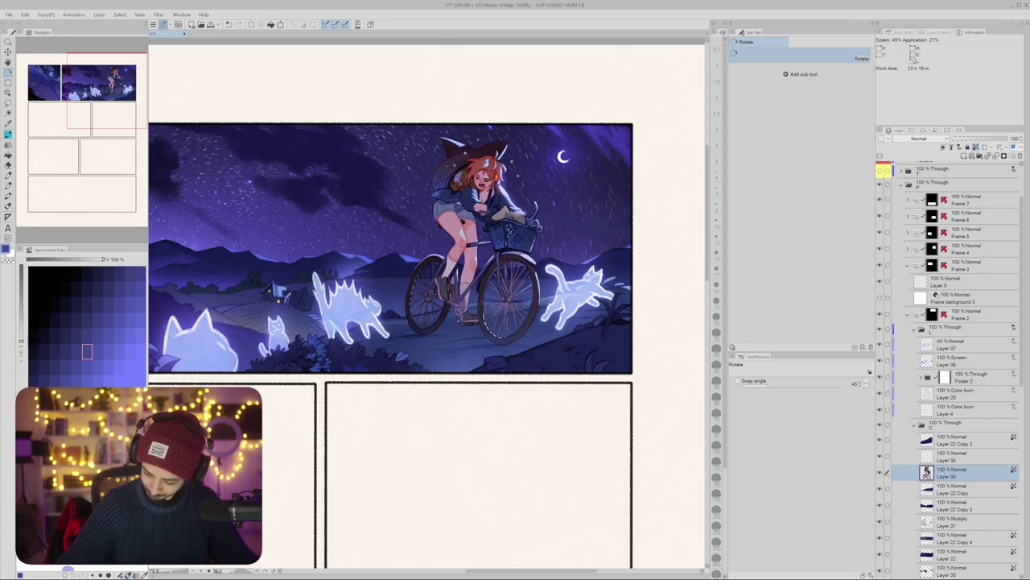
key("Tab")
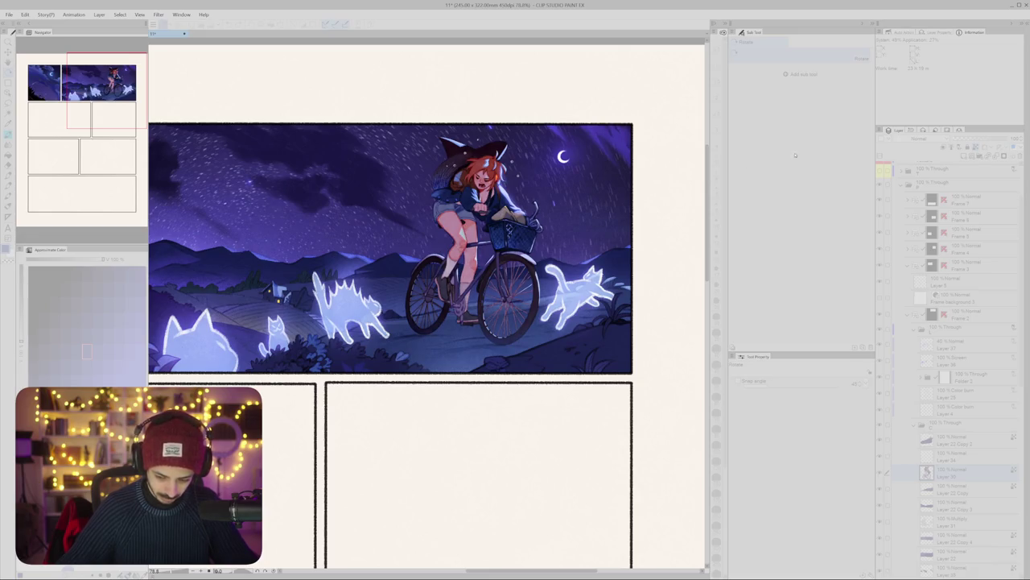
Step: Check the comic page in grayscale, pan around it, then close it with Ctrl+W
scroll(471, 230, "down", 2)
scroll(471, 229, "down", 1)
scroll(471, 229, "down", 1)
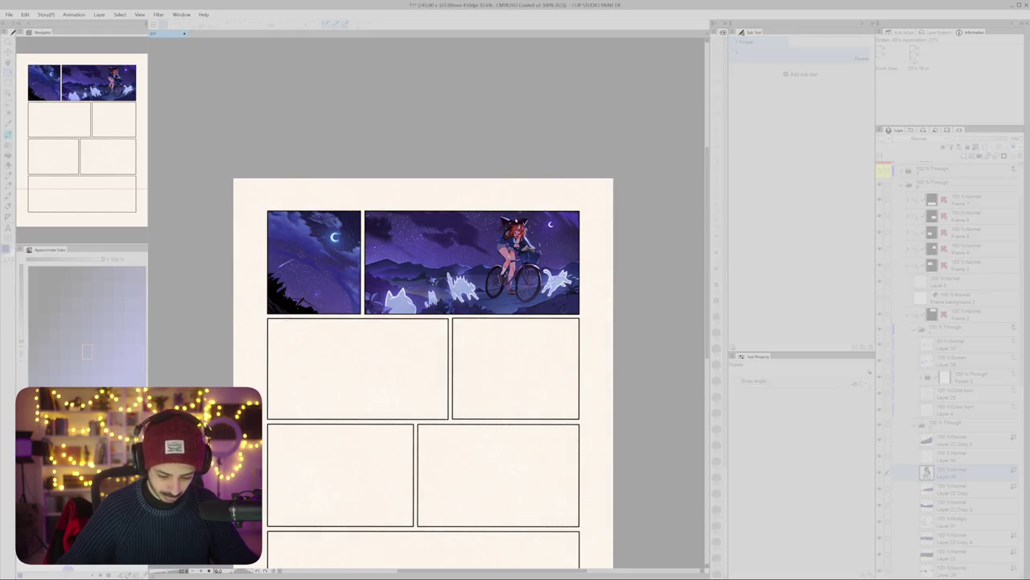
key("ctrl+y")
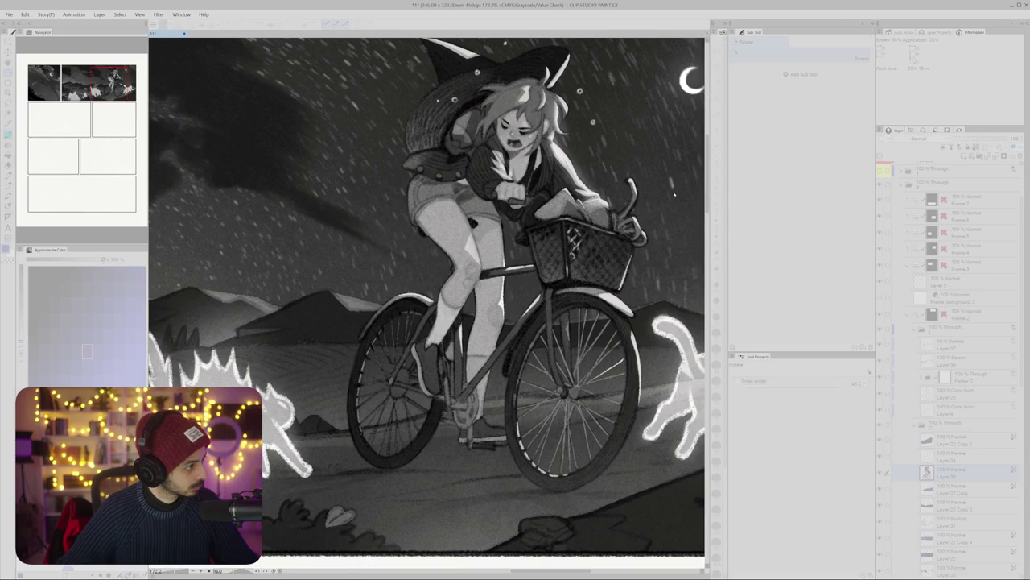
scroll(515, 153, "down", 5)
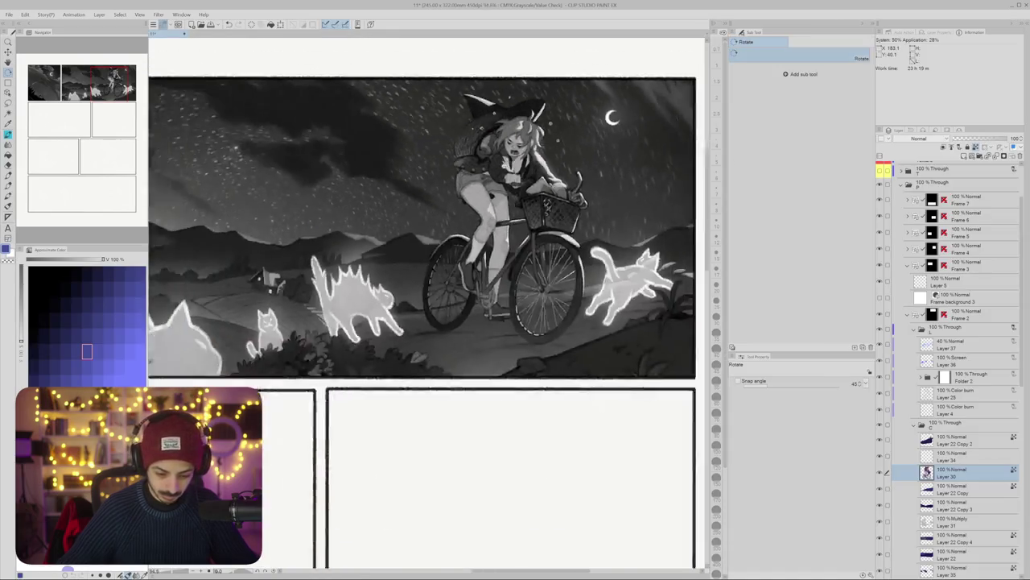
left_click_drag(402, 322, 461, 410)
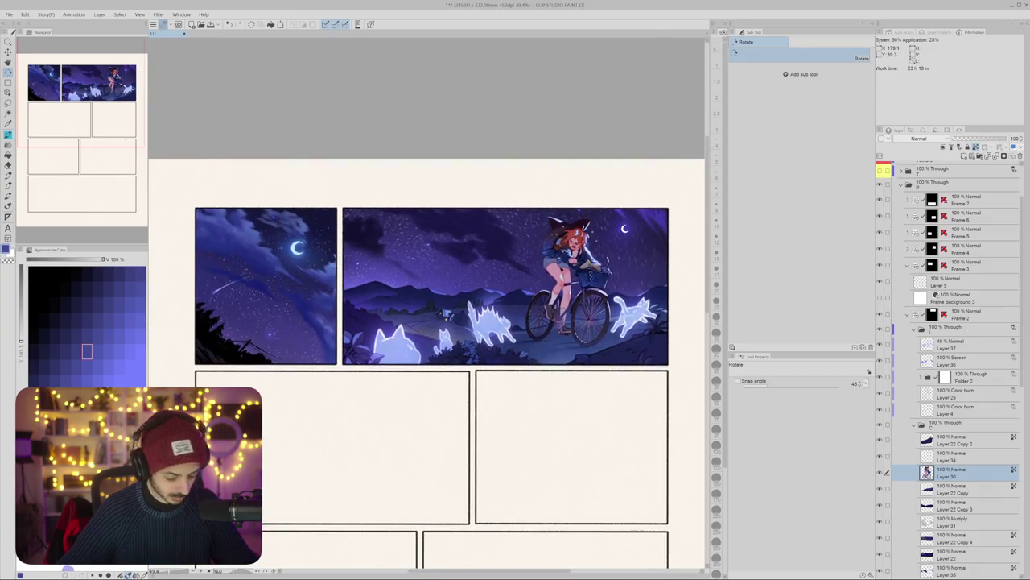
mouse_move(398, 211)
left_mouse_down()
mouse_move(450, 184)
mouse_move(436, 180)
left_mouse_up()
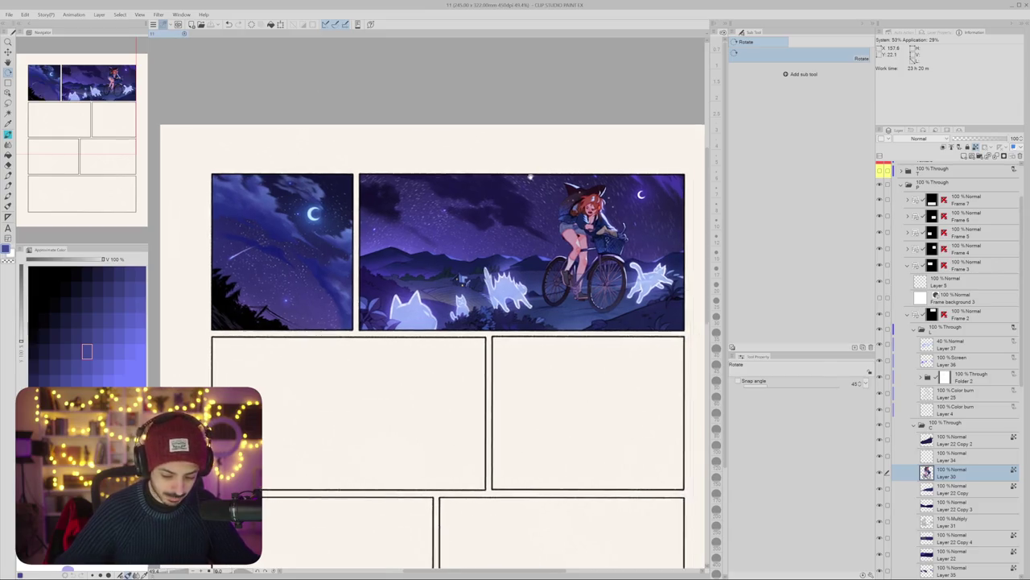
left_click_drag(508, 169, 488, 163)
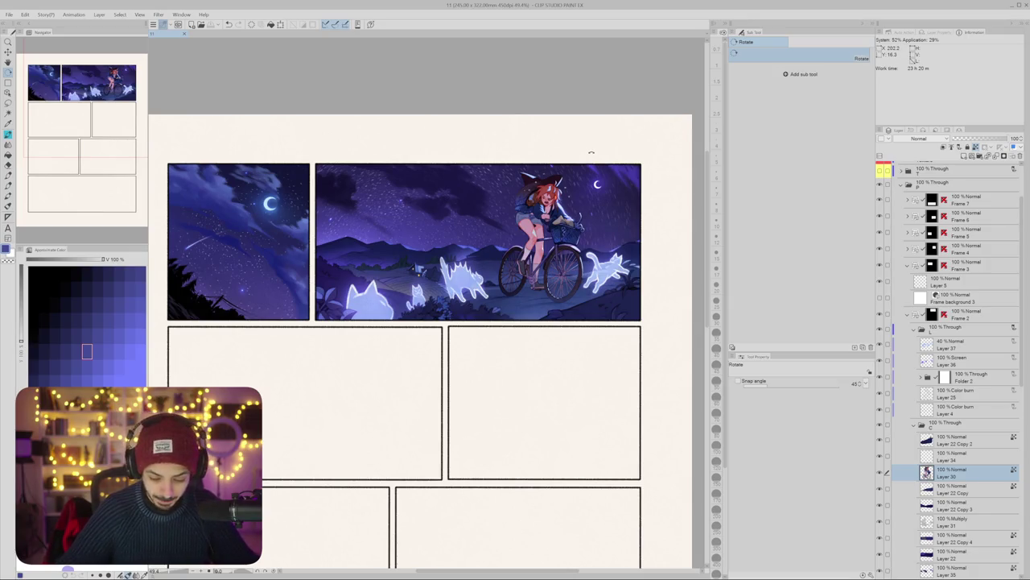
key("ctrl+w")
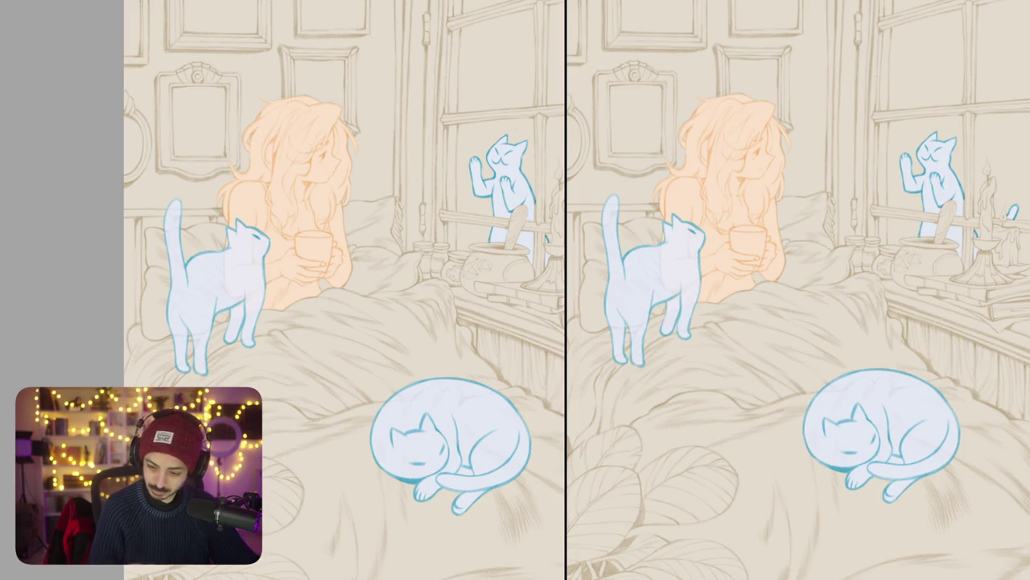
Step: Undo the blue test scribbles painted over the girl's hair
mouse_move(278, 131)
left_mouse_down()
mouse_move(322, 113)
mouse_move(273, 161)
left_mouse_up()
scroll(281, 289, "up", 5)
key("ctrl+z")
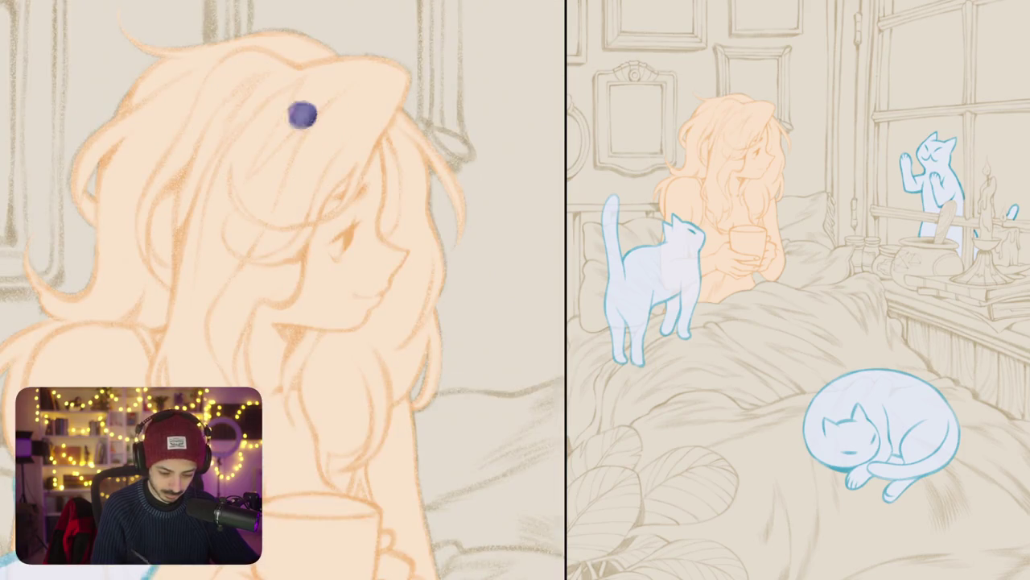
mouse_move(301, 112)
left_mouse_down()
mouse_move(281, 157)
mouse_move(286, 103)
left_mouse_up()
scroll(328, 139, "down", 5)
key("ctrl+z")
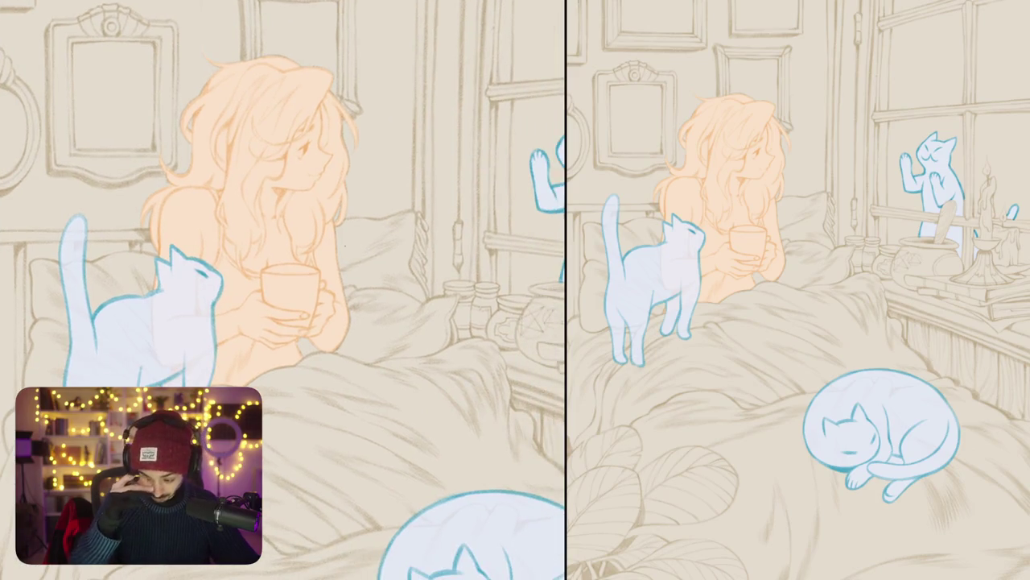
Step: Select the girl's figure and paint dark brown over the top of her head
key("ctrl+shift+a")
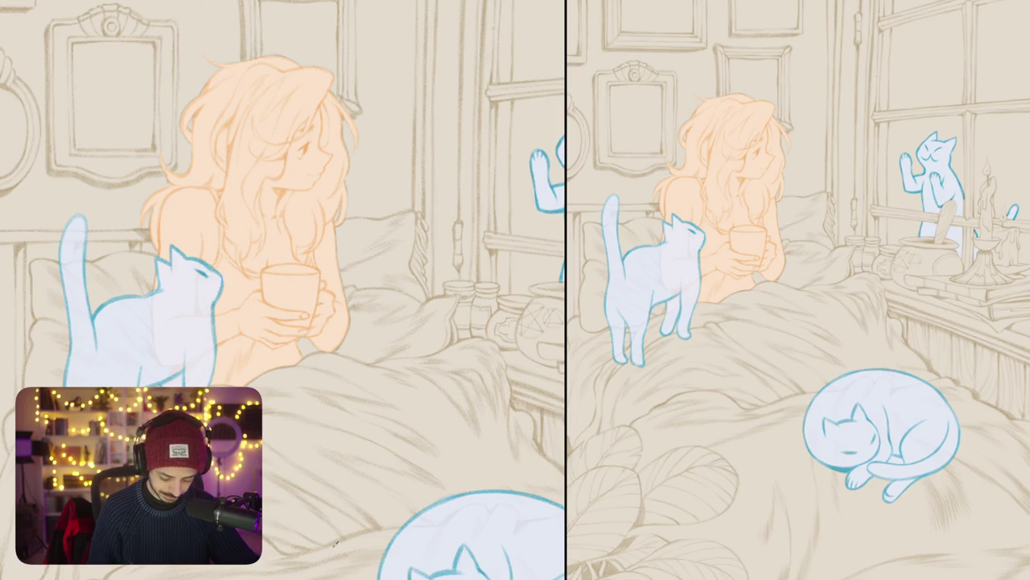
scroll(369, 313, "up", 3)
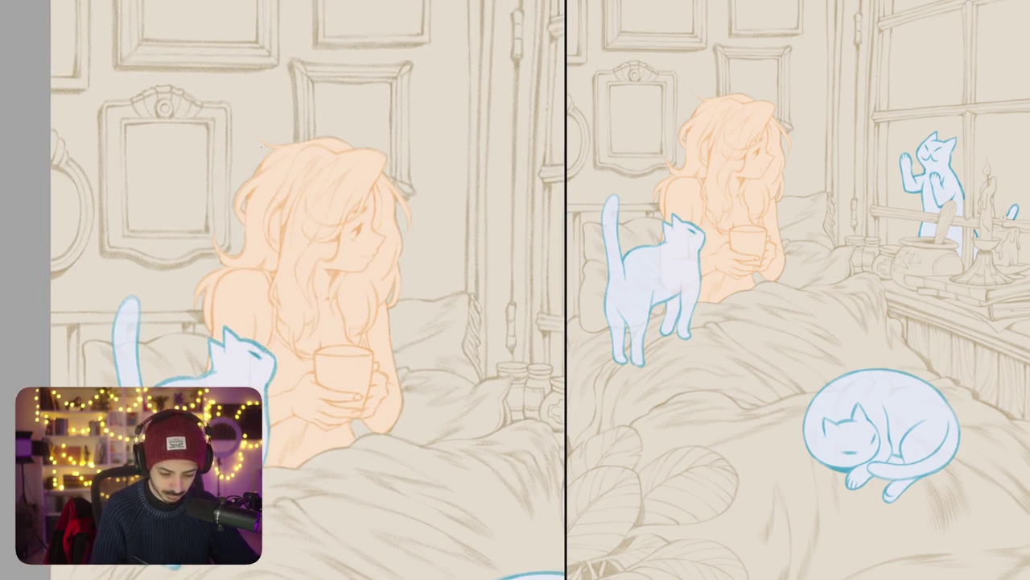
left_click_drag(262, 140, 346, 151)
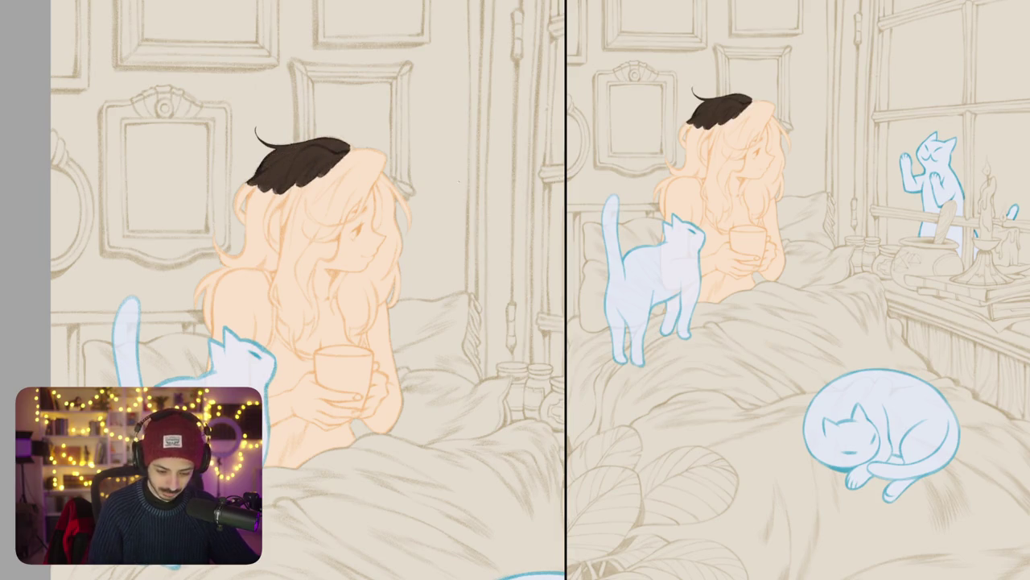
scroll(347, 163, "up", 3)
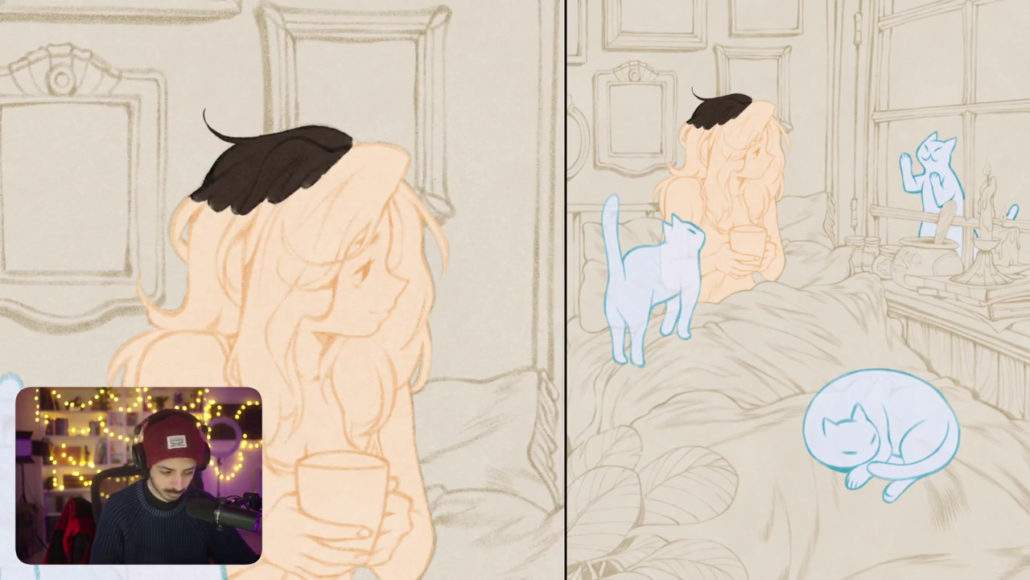
Step: Block in a dark brown hair patch over the crown, then delete it to restart
mouse_move(312, 194)
left_mouse_down()
mouse_move(372, 150)
mouse_move(367, 161)
mouse_move(338, 135)
left_mouse_up()
left_click_drag(266, 182, 315, 130)
left_click_drag(296, 176, 335, 141)
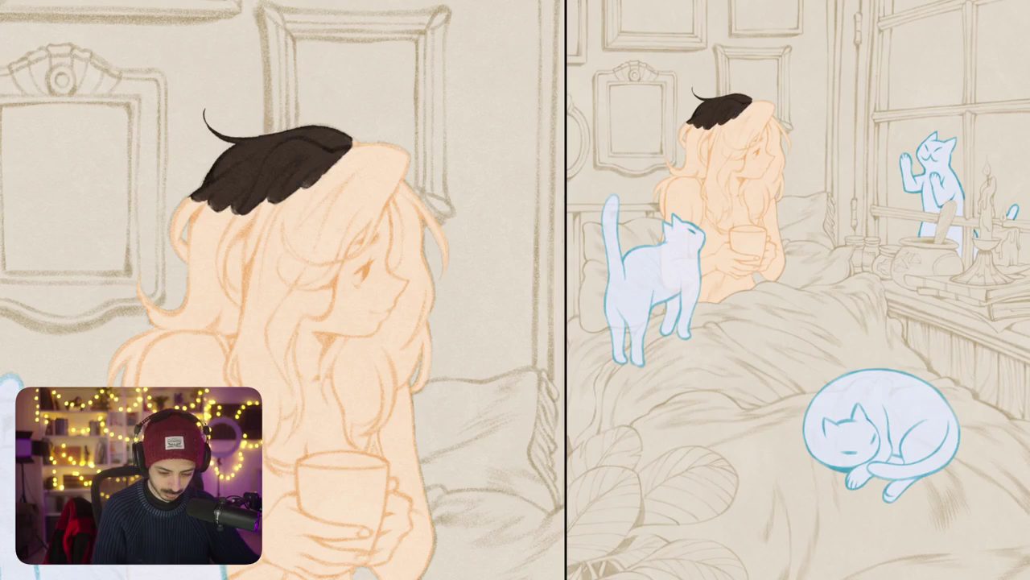
key("Delete")
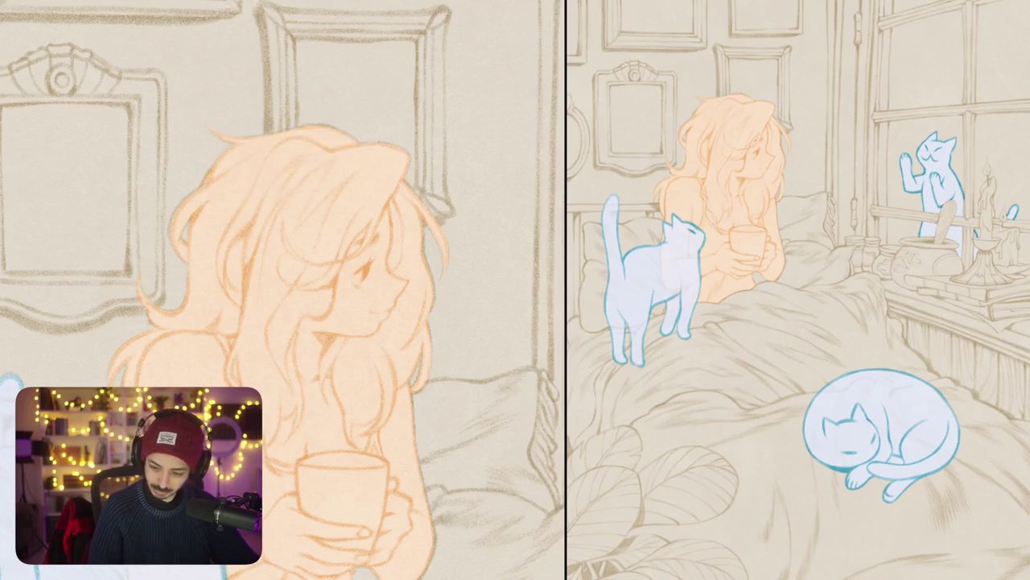
Step: Repaint the dark brown hair mass across the head, adding strand texture and evening the colour
left_click_drag(217, 177, 322, 137)
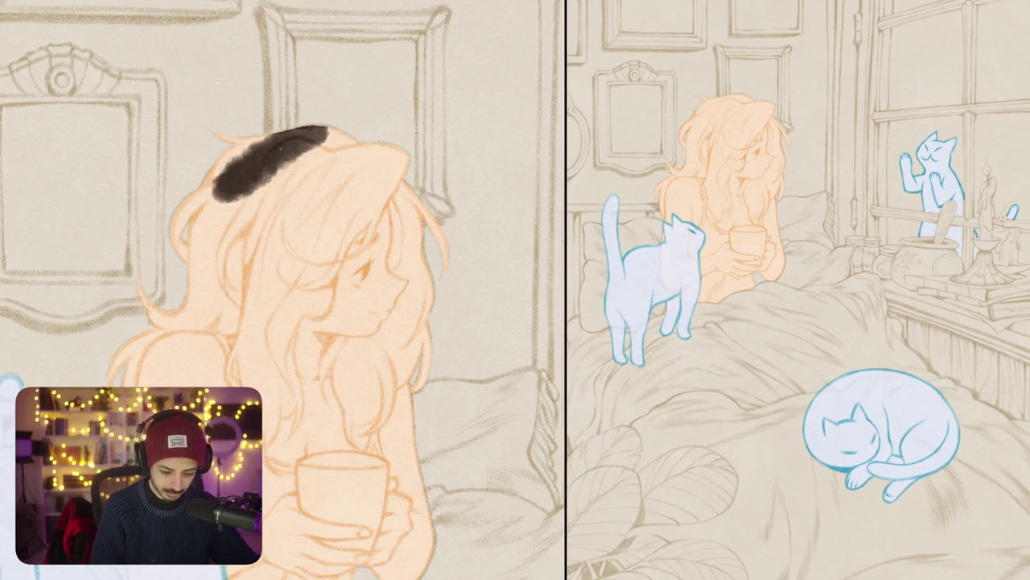
left_click_drag(201, 193, 306, 145)
left_click_drag(206, 113, 221, 139)
mouse_move(233, 185)
left_mouse_down()
mouse_move(338, 141)
mouse_move(354, 145)
left_mouse_up()
mouse_move(278, 193)
left_mouse_down()
mouse_move(379, 149)
mouse_move(394, 153)
mouse_move(403, 181)
left_mouse_up()
mouse_move(355, 153)
left_mouse_down()
mouse_move(406, 201)
mouse_move(338, 201)
mouse_move(317, 172)
mouse_move(309, 217)
mouse_move(348, 228)
left_mouse_up()
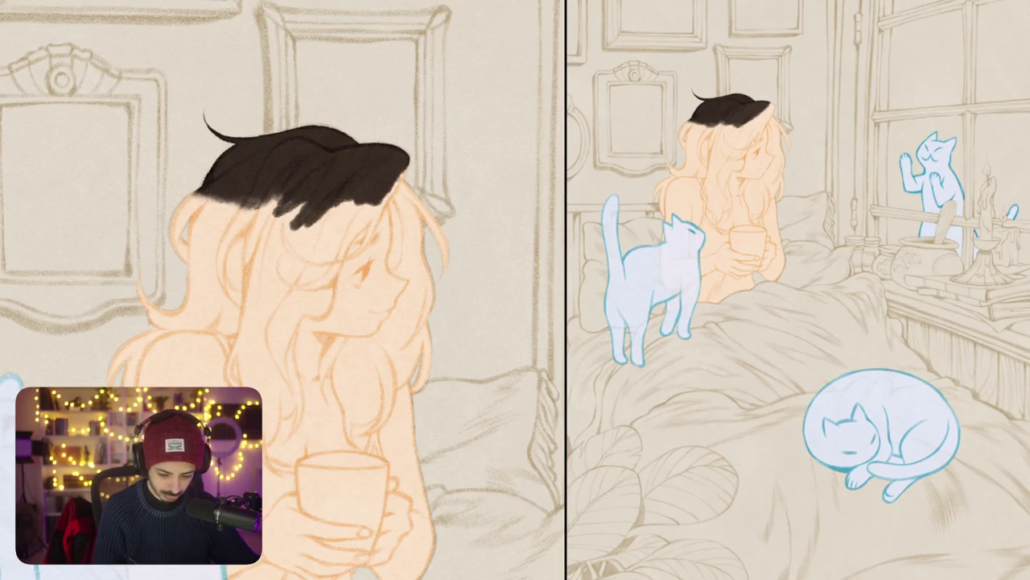
left_click_drag(307, 201, 355, 234)
left_click_drag(395, 149, 218, 189)
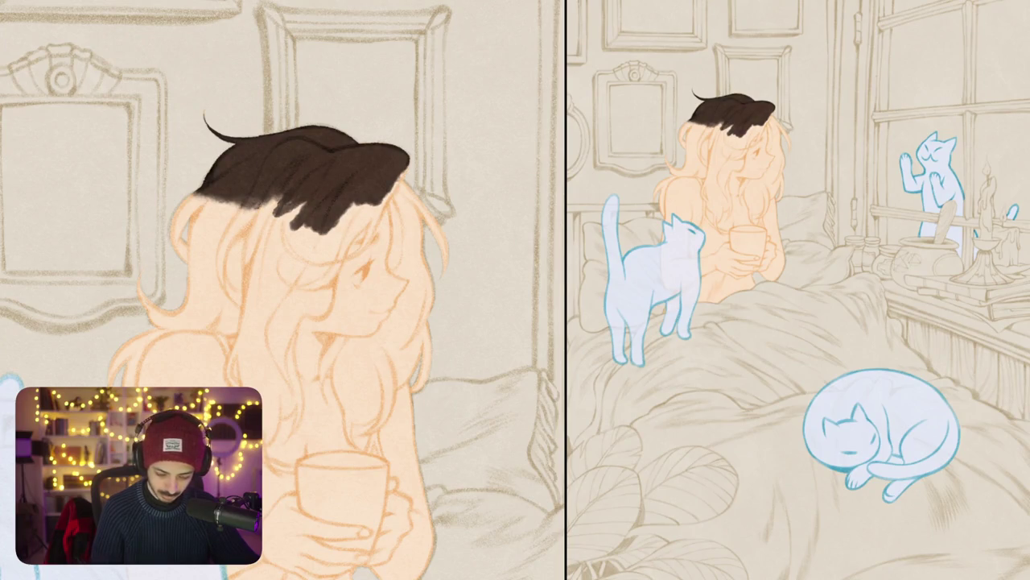
left_click_drag(399, 149, 214, 193)
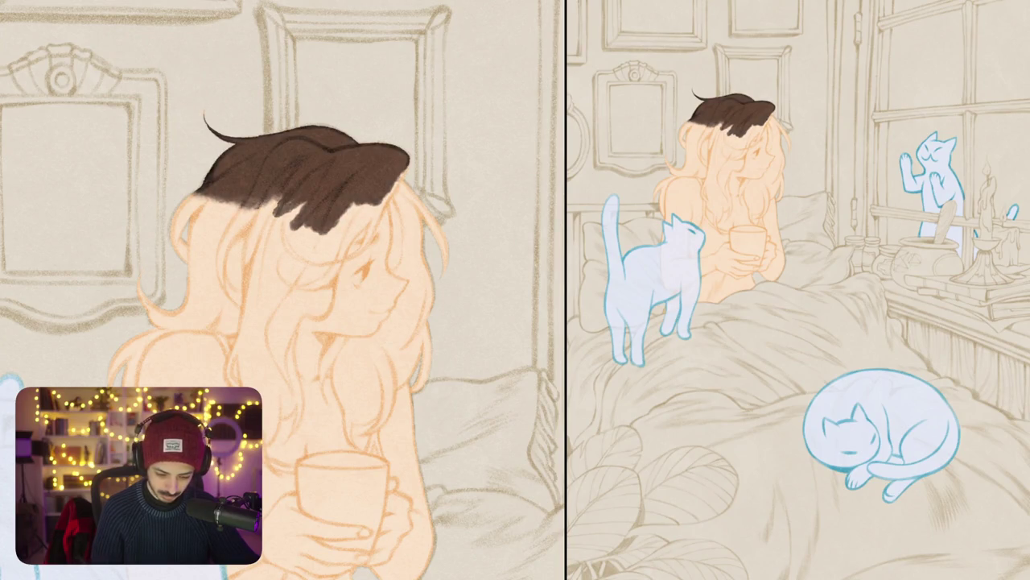
left_click_drag(391, 157, 310, 165)
mouse_move(395, 153)
left_mouse_down()
mouse_move(217, 193)
mouse_move(175, 238)
left_mouse_up()
Step: Paint dark hair hanging down both sides of the girl's face
mouse_move(214, 195)
left_mouse_down()
mouse_move(178, 254)
mouse_move(187, 262)
left_mouse_up()
mouse_move(274, 193)
left_mouse_down()
mouse_move(205, 265)
mouse_move(241, 235)
mouse_move(294, 235)
mouse_move(230, 270)
mouse_move(245, 274)
left_mouse_up()
left_click_drag(301, 203, 269, 272)
mouse_move(312, 221)
left_mouse_down()
mouse_move(289, 278)
mouse_move(299, 277)
left_mouse_up()
mouse_move(346, 203)
left_mouse_down()
mouse_move(322, 278)
mouse_move(338, 278)
left_mouse_up()
mouse_move(342, 237)
left_mouse_down()
mouse_move(346, 272)
mouse_move(333, 280)
left_mouse_up()
mouse_move(372, 218)
left_mouse_down()
mouse_move(354, 241)
mouse_move(354, 221)
left_mouse_up()
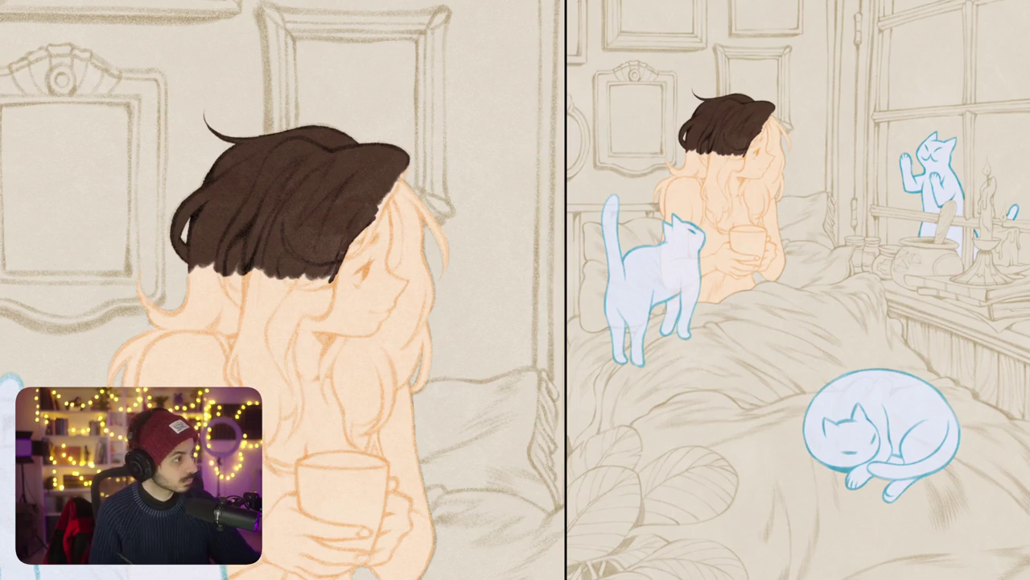
Step: Add thicker dark strands along the hair's left edge
left_click_drag(330, 186, 326, 241)
left_click_drag(330, 205, 332, 264)
mouse_move(318, 175)
left_mouse_down()
mouse_move(326, 237)
mouse_move(301, 215)
left_mouse_up()
mouse_move(302, 200)
left_mouse_down()
mouse_move(279, 264)
mouse_move(300, 243)
mouse_move(301, 258)
left_mouse_up()
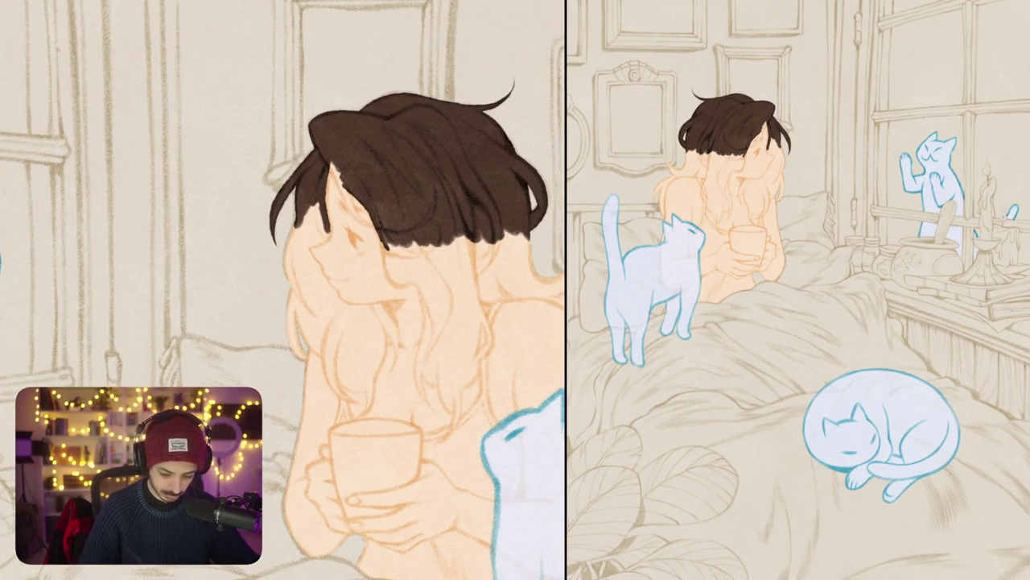
scroll(362, 241, "up", 3)
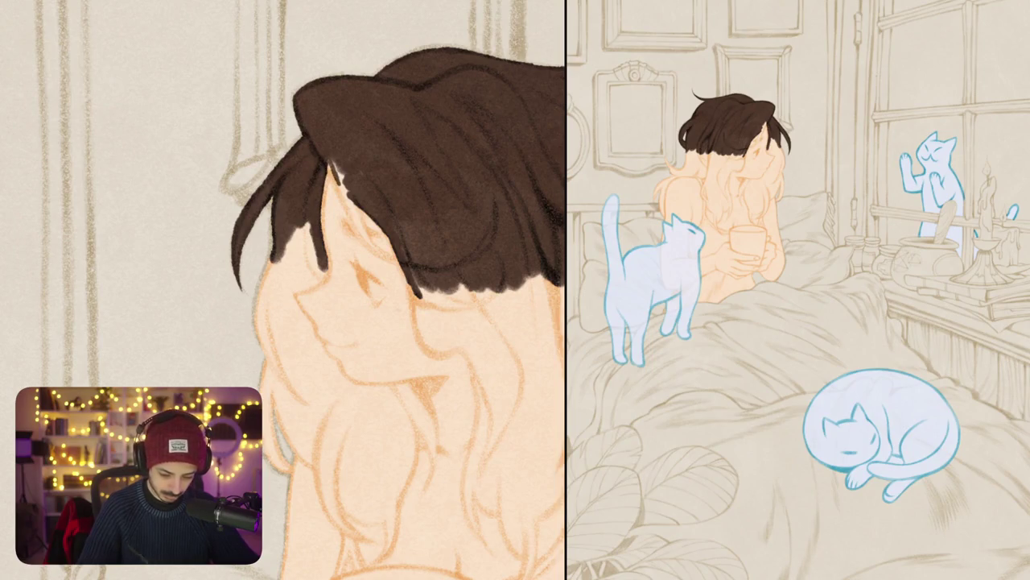
Step: Paint a dark strand downward and cover the hair's light highlight with dark brown
left_click_drag(330, 168, 378, 255)
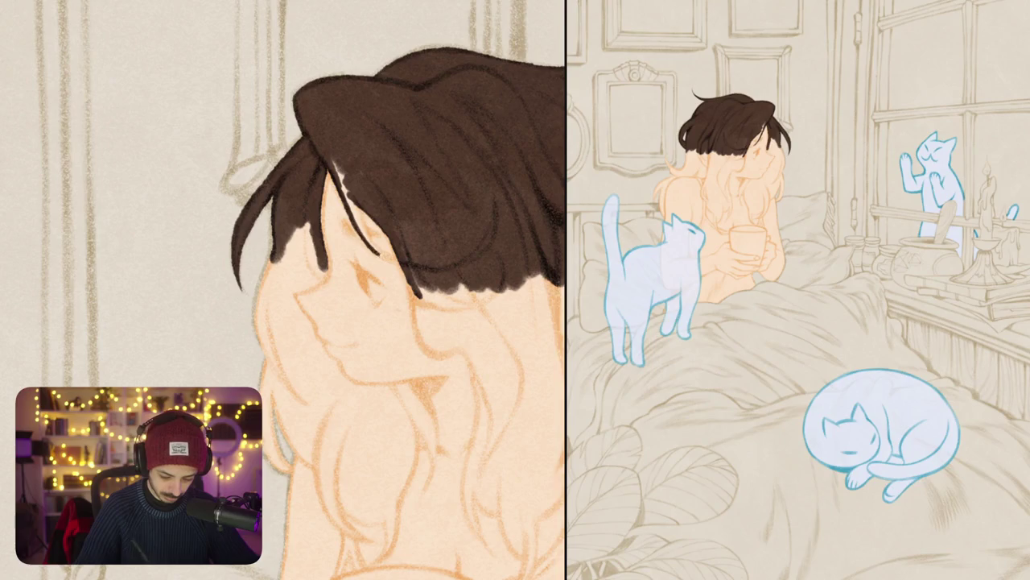
left_click_drag(336, 166, 348, 197)
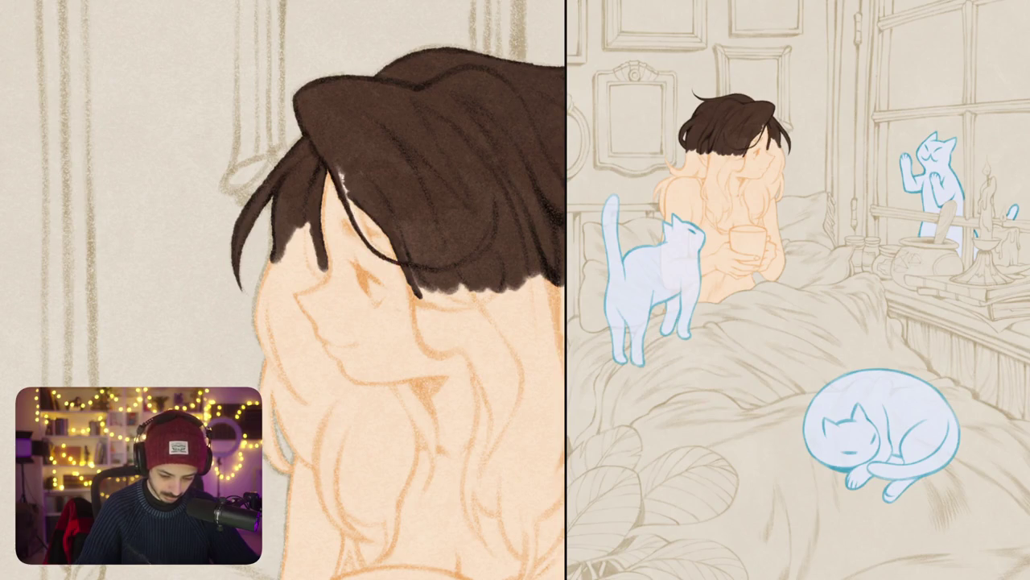
left_click_drag(332, 160, 359, 229)
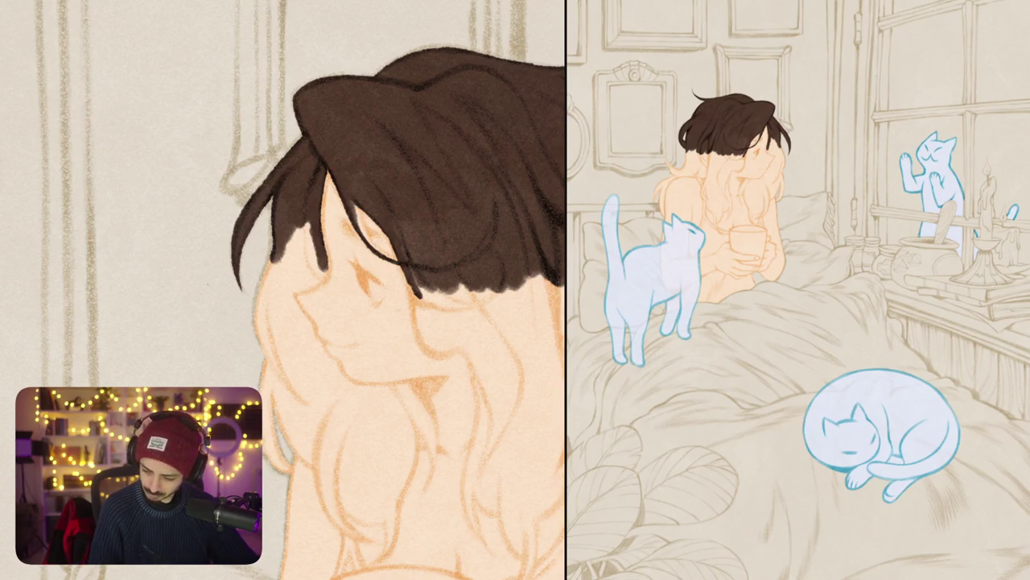
mouse_move(354, 202)
left_mouse_down()
mouse_move(375, 248)
mouse_move(392, 258)
left_mouse_up()
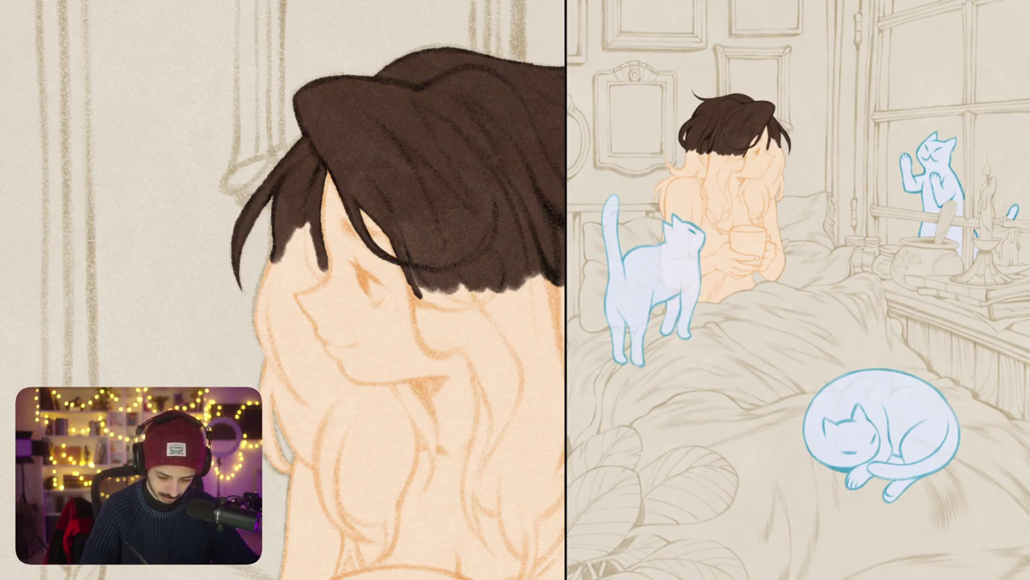
Step: Draw a curved, thickened eyelash on the girl's face
mouse_move(402, 242)
left_mouse_down()
mouse_move(362, 338)
mouse_move(402, 258)
left_mouse_up()
mouse_move(288, 293)
left_mouse_down()
mouse_move(318, 285)
mouse_move(314, 207)
mouse_move(296, 266)
left_mouse_up()
left_click_drag(315, 206, 299, 282)
left_click_drag(317, 242, 301, 286)
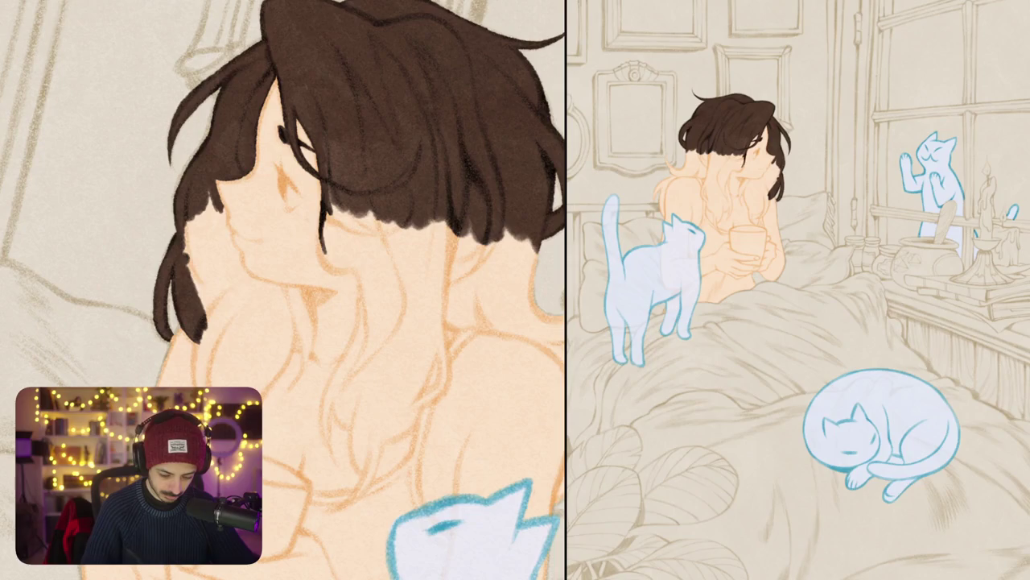
Step: Curl and thicken a hair strand rightward and fill the gap beneath the hair with brown
left_click_drag(322, 235, 351, 271)
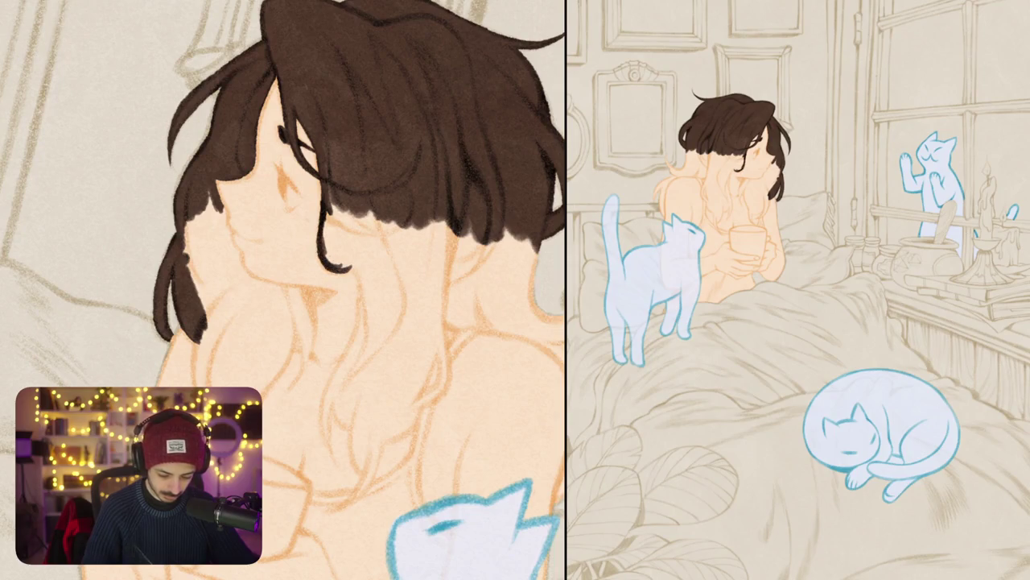
left_click_drag(329, 237, 330, 262)
left_click_drag(329, 216, 330, 263)
left_click_drag(333, 195, 333, 251)
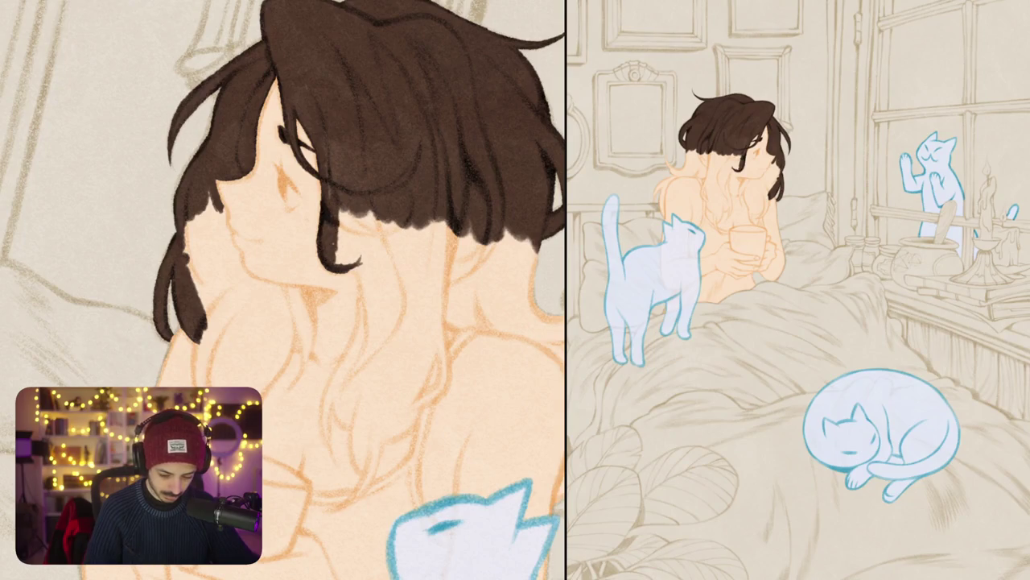
mouse_move(338, 206)
left_mouse_down()
mouse_move(354, 266)
mouse_move(383, 279)
left_mouse_up()
left_click_drag(379, 219, 386, 256)
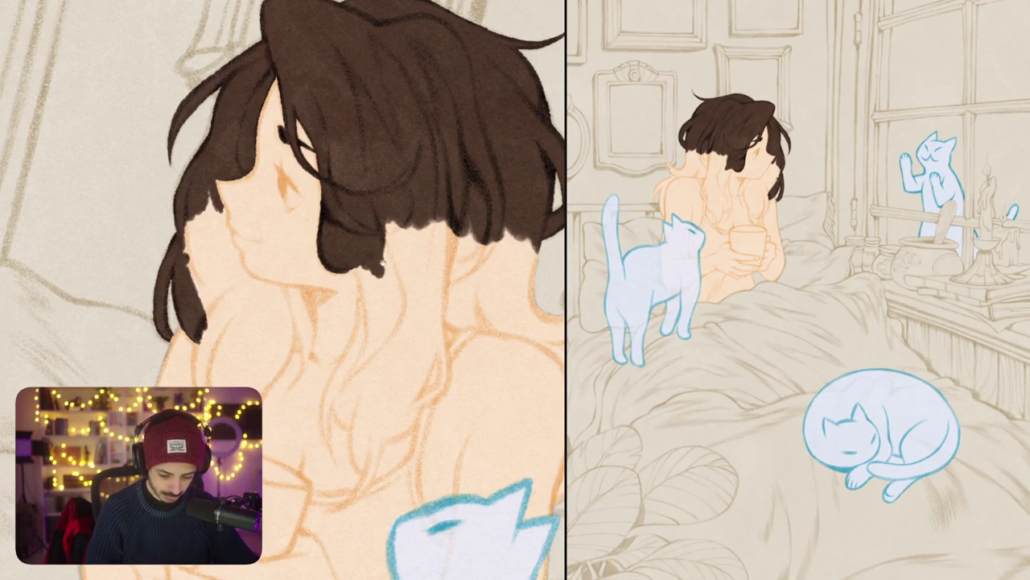
left_click_drag(351, 201, 351, 264)
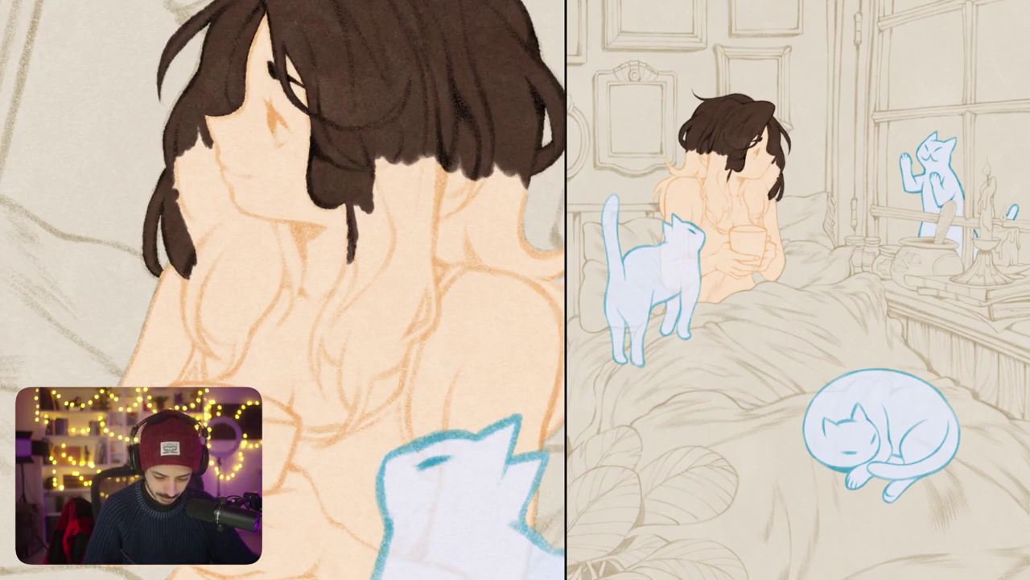
Step: Flip the view back to normal and paint several more dark hair strands
key("m")
mouse_move(306, 290)
left_mouse_down()
mouse_move(338, 258)
mouse_move(307, 296)
left_mouse_up()
left_click_drag(331, 229, 312, 264)
mouse_move(353, 208)
left_mouse_down()
mouse_move(314, 266)
mouse_move(332, 235)
mouse_move(304, 251)
left_mouse_up()
mouse_move(358, 158)
left_mouse_down()
mouse_move(276, 248)
mouse_move(272, 232)
left_mouse_up()
left_click_drag(336, 142, 314, 168)
left_click_drag(322, 290, 363, 317)
Step: Replace the long lower stroke with a shorter one and fill flowing hair down the side
mouse_move(306, 266)
left_mouse_down()
mouse_move(346, 135)
mouse_move(325, 184)
mouse_move(332, 225)
left_mouse_up()
key("ctrl+z")
left_click_drag(317, 173, 355, 257)
mouse_move(330, 157)
left_mouse_down()
mouse_move(375, 266)
mouse_move(390, 161)
mouse_move(412, 262)
left_mouse_up()
left_click_drag(398, 153, 435, 259)
left_click_drag(419, 173, 441, 252)
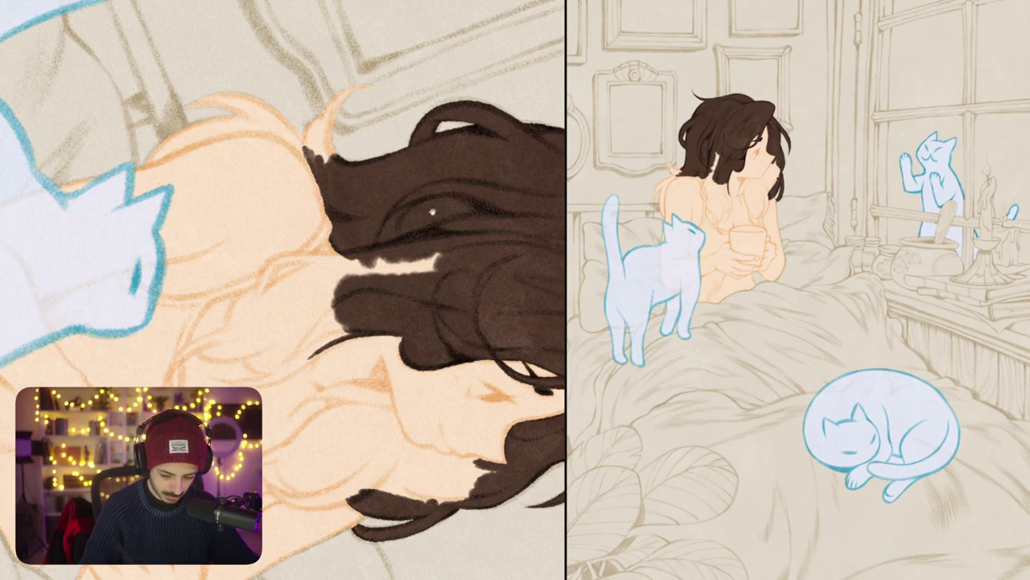
Step: Extend the dark brown hair with a curving strand and fill the light notch near its tip
left_click_drag(363, 282, 356, 342)
left_click_drag(285, 202, 348, 148)
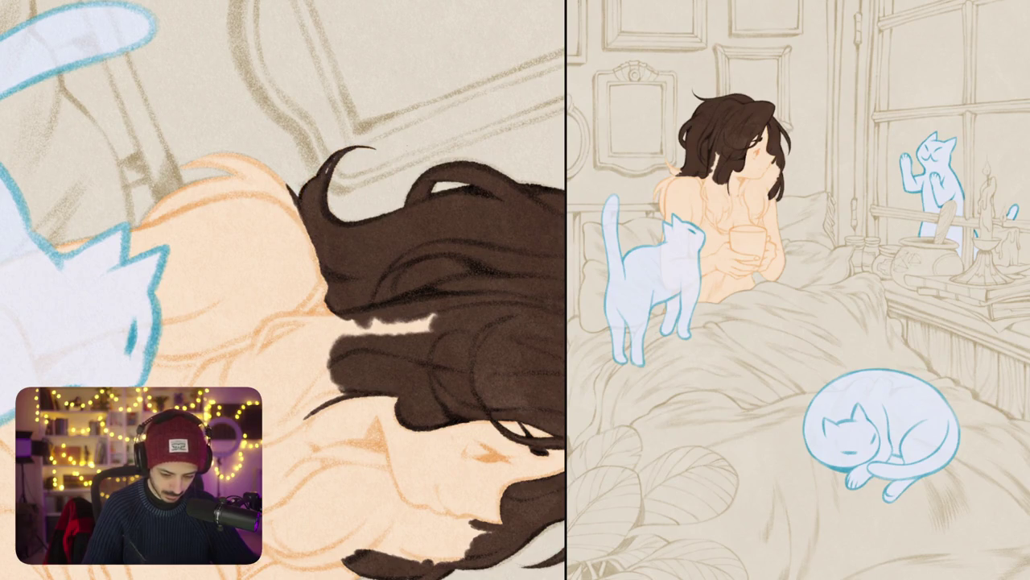
scroll(326, 177, "up", 5)
left_click_drag(322, 160, 338, 174)
scroll(383, 151, "down", 5)
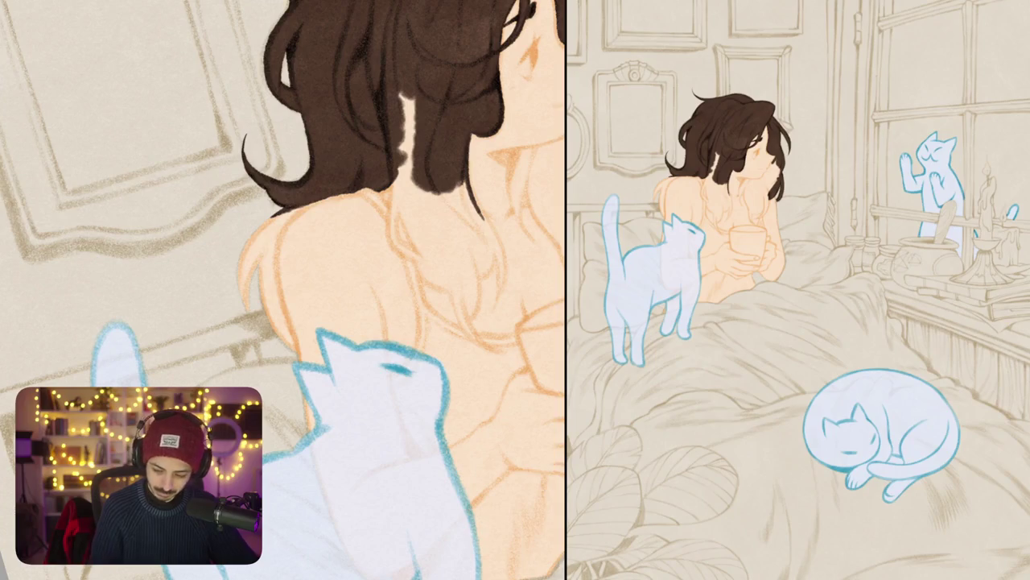
Step: Paint and thicken a dark hair strand running down the left shoulder
mouse_move(272, 216)
left_mouse_down()
mouse_move(240, 282)
mouse_move(244, 311)
left_mouse_up()
mouse_move(283, 211)
left_mouse_down()
mouse_move(263, 243)
mouse_move(273, 241)
mouse_move(294, 350)
left_mouse_up()
mouse_move(276, 306)
left_mouse_down()
mouse_move(288, 346)
mouse_move(259, 251)
mouse_move(268, 229)
left_mouse_up()
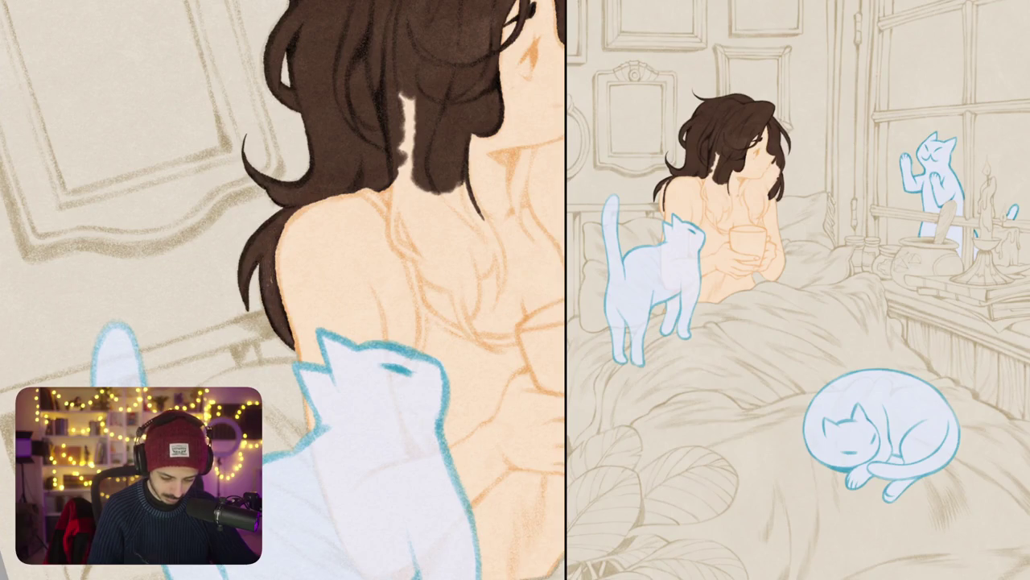
left_click_drag(291, 219, 332, 198)
Step: Tilt the view and paint another shoulder strand that tapers into a thin tip
left_click_drag(379, 366, 402, 346)
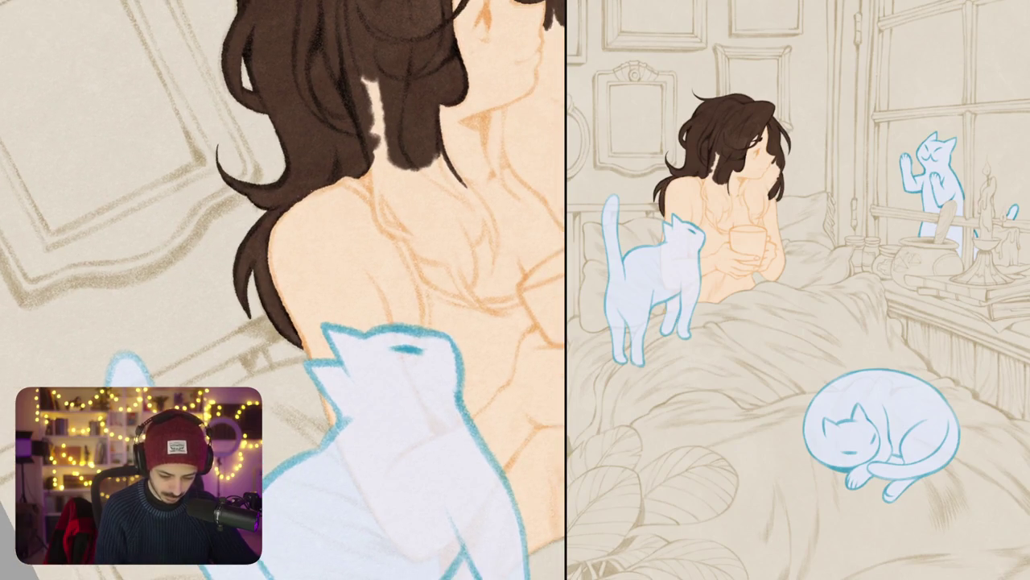
scroll(282, 290, "down", 3)
scroll(282, 290, "down", 3)
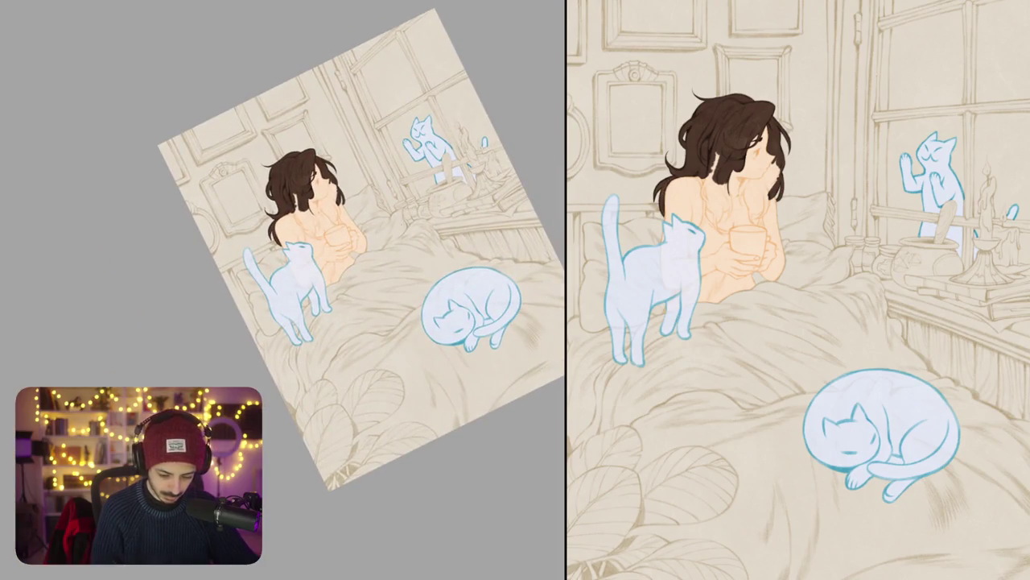
scroll(282, 201, "up", 5)
scroll(241, 241, "up", 2)
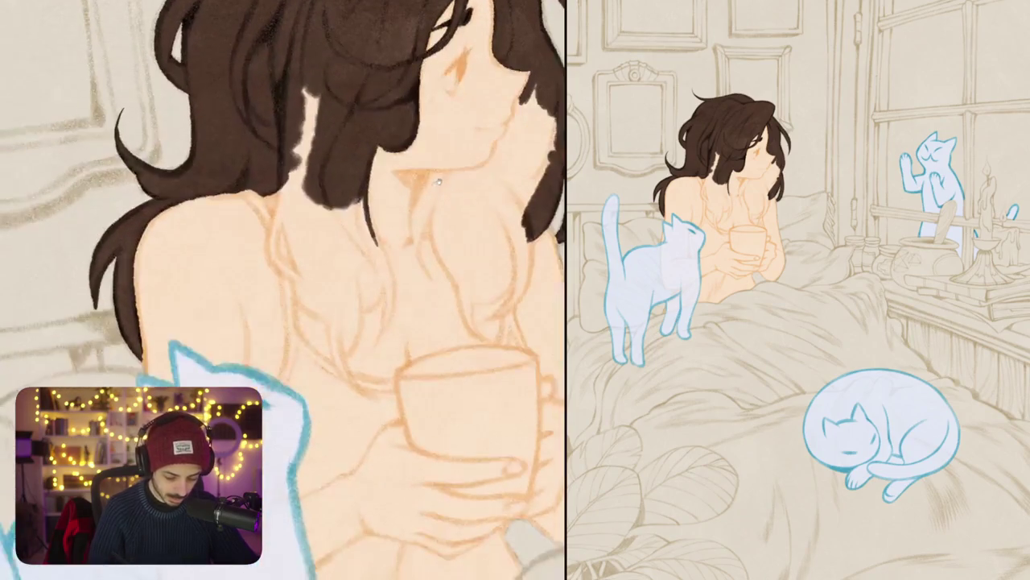
left_click_drag(283, 183, 268, 245)
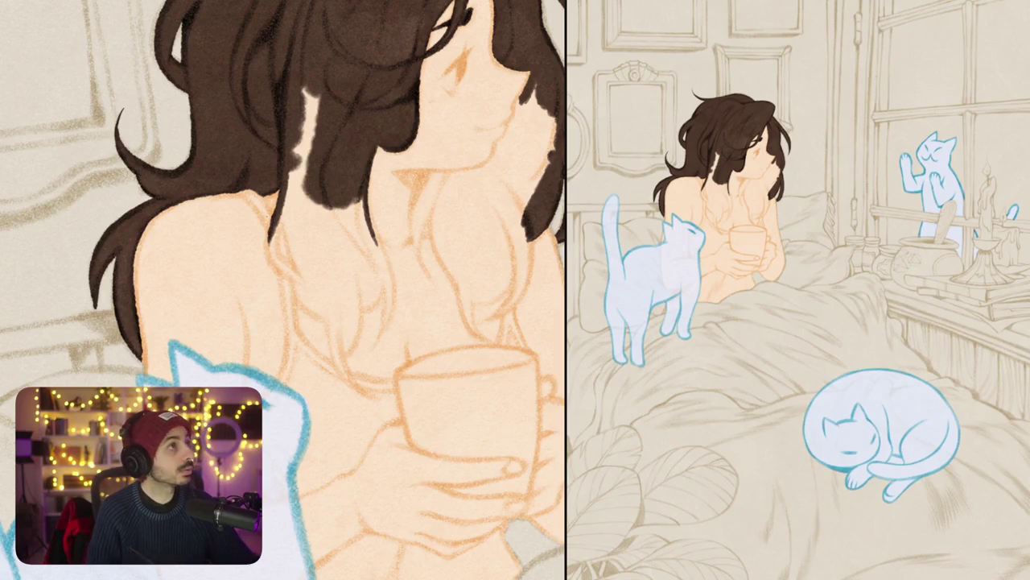
mouse_move(270, 233)
left_mouse_down()
mouse_move(268, 253)
mouse_move(307, 285)
left_mouse_up()
mouse_move(272, 209)
left_mouse_down()
mouse_move(277, 254)
mouse_move(318, 290)
left_mouse_up()
Step: Cover the skin gaps below and within the hair with dark brown
left_click_drag(284, 216, 301, 279)
left_click_drag(285, 187, 290, 238)
left_click_drag(293, 144, 291, 222)
mouse_move(304, 85)
left_mouse_down()
mouse_move(299, 208)
mouse_move(307, 201)
mouse_move(325, 216)
left_mouse_up()
scroll(282, 289, "down", 3)
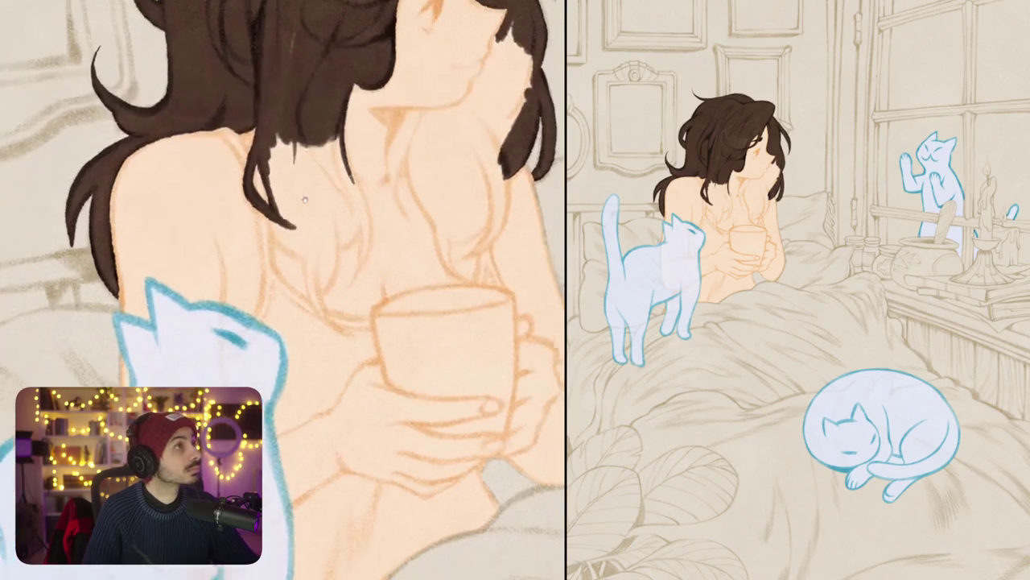
mouse_move(269, 121)
left_mouse_down()
mouse_move(270, 187)
mouse_move(298, 193)
left_mouse_up()
left_click_drag(306, 113, 314, 193)
scroll(322, 176, "up", 3)
scroll(322, 176, "up", 2)
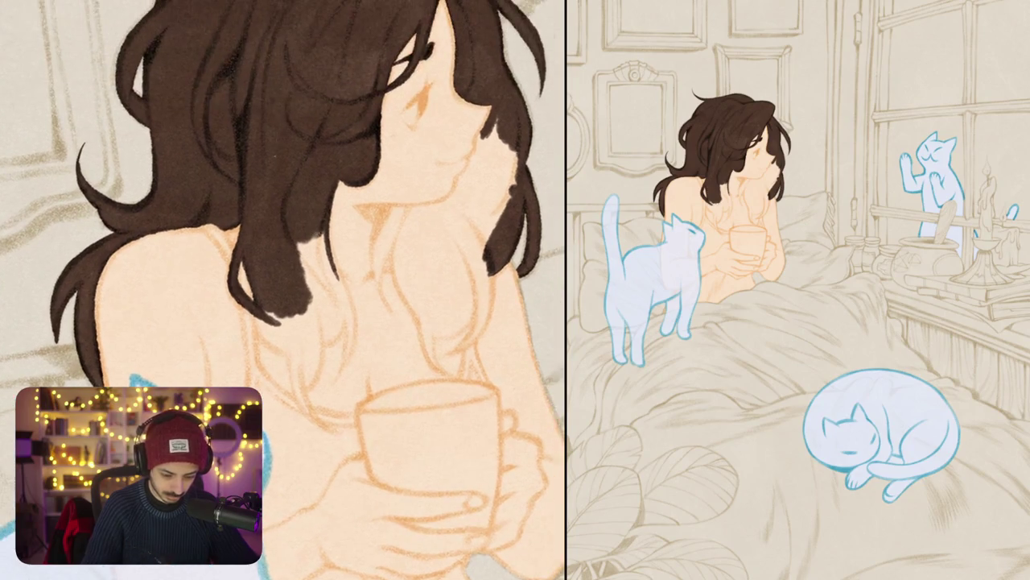
Step: Darken and extend the hair tip, mirror the canvas to check, and add a hanging strand
left_click_drag(296, 240, 322, 295)
mouse_move(312, 232)
left_mouse_down()
mouse_move(334, 301)
mouse_move(338, 290)
left_mouse_up()
left_click_drag(330, 248, 349, 303)
key("m")
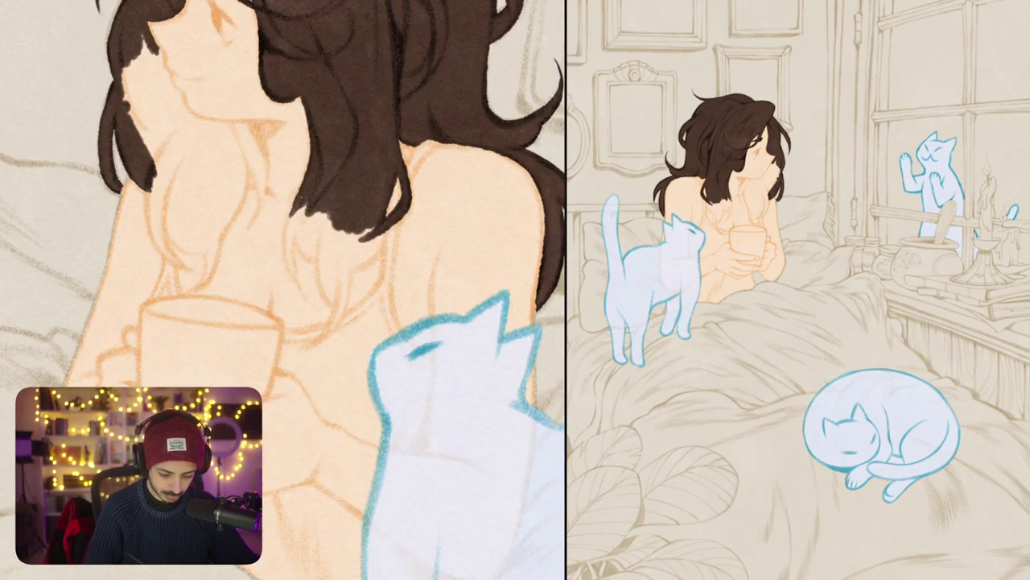
left_click_drag(296, 235, 286, 279)
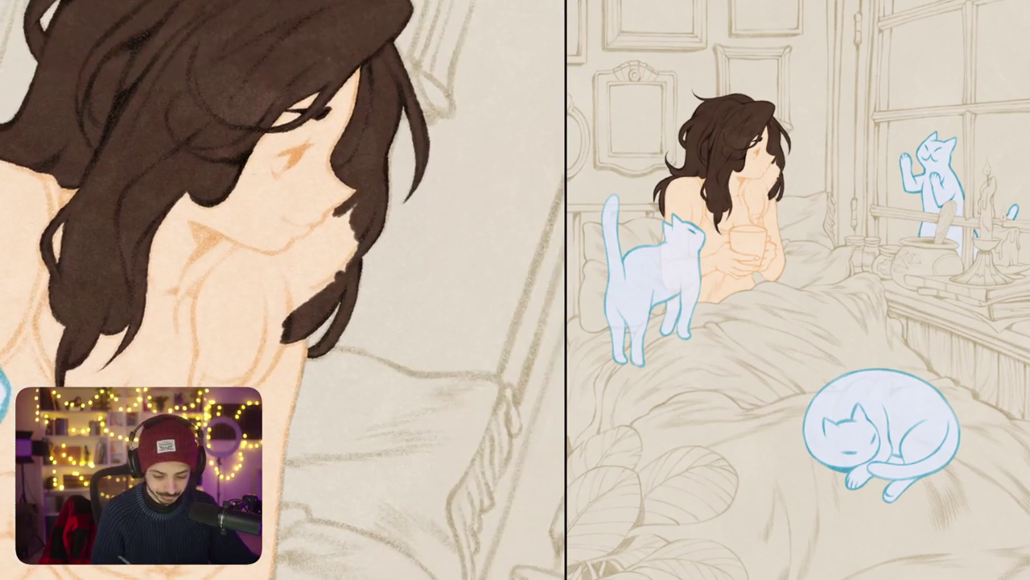
Step: Paint dark hair strands down along the neck
mouse_move(284, 259)
left_mouse_down()
mouse_move(259, 291)
mouse_move(253, 355)
left_mouse_up()
mouse_move(272, 302)
left_mouse_down()
mouse_move(253, 333)
mouse_move(273, 305)
left_mouse_up()
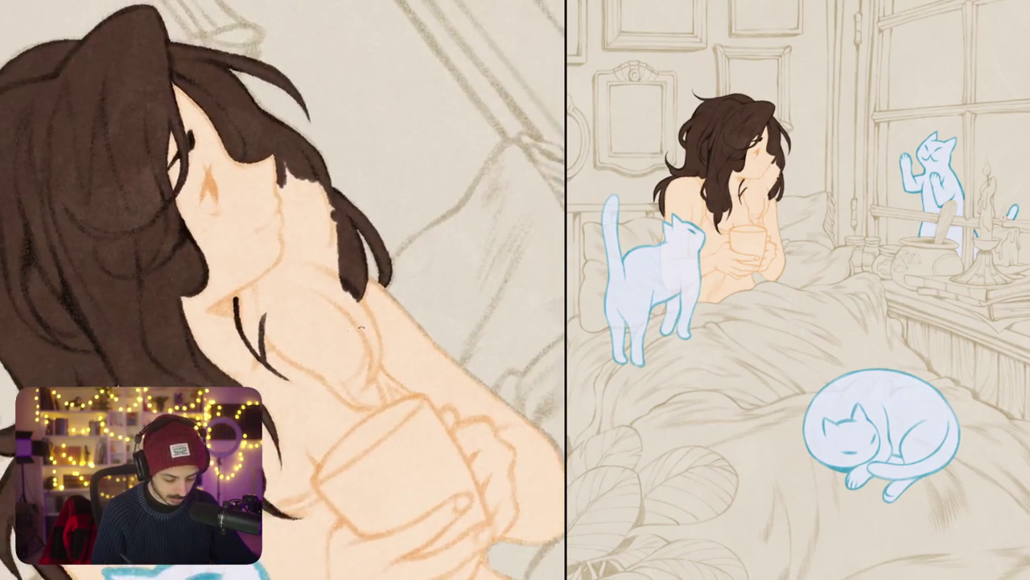
left_click_drag(238, 301, 282, 266)
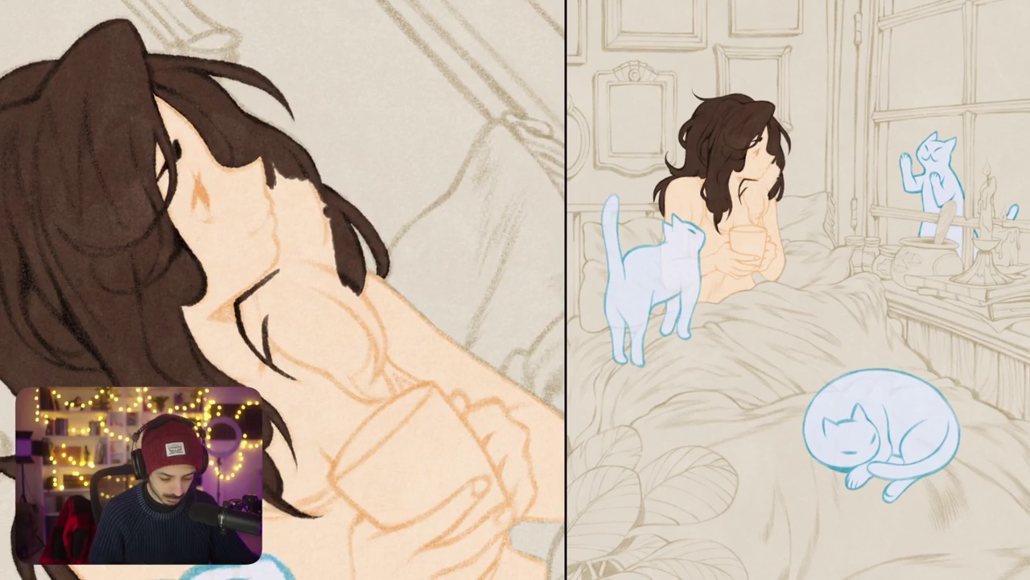
scroll(270, 281, "up", 2)
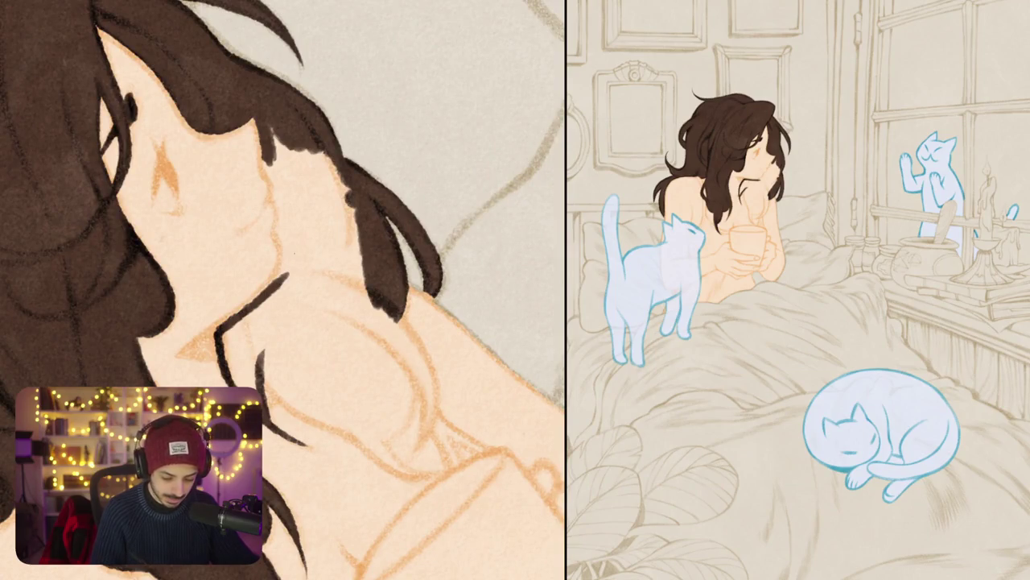
mouse_move(281, 214)
left_mouse_down()
mouse_move(288, 256)
mouse_move(277, 280)
left_mouse_up()
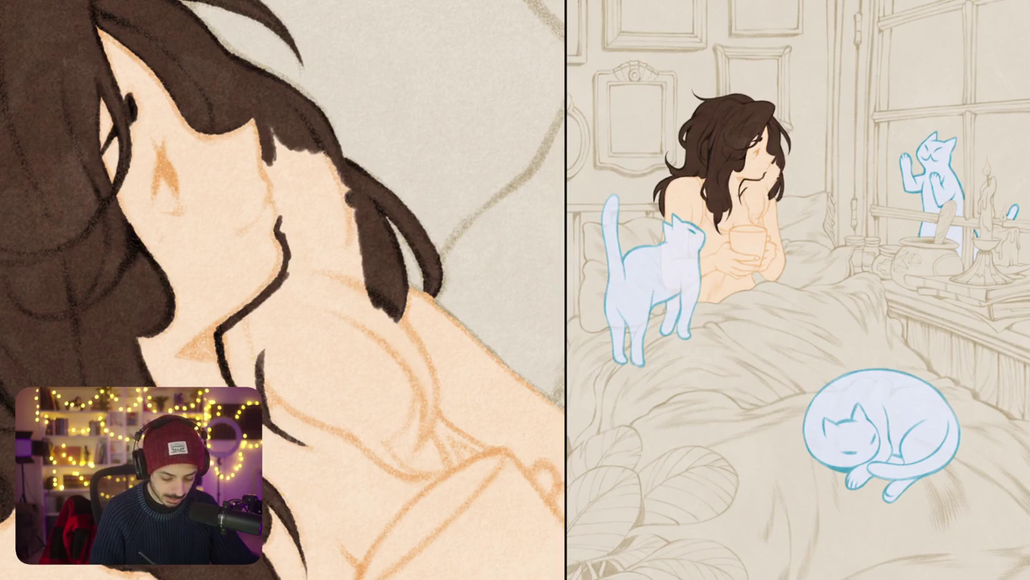
Step: Fill the skin gap near the ear and paint hair strands beside the jaw
left_click_drag(222, 327, 354, 328)
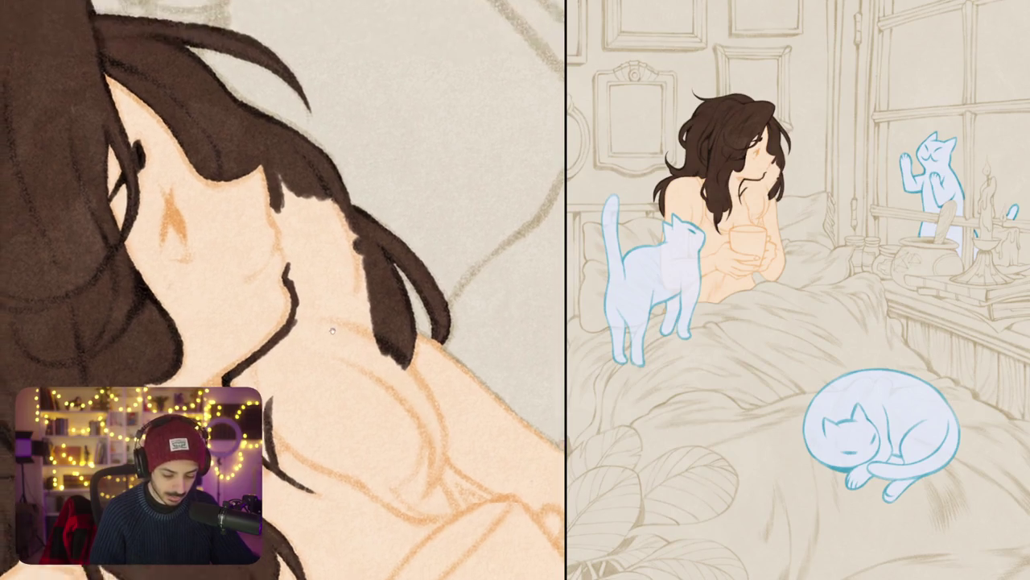
left_click_drag(303, 216, 314, 230)
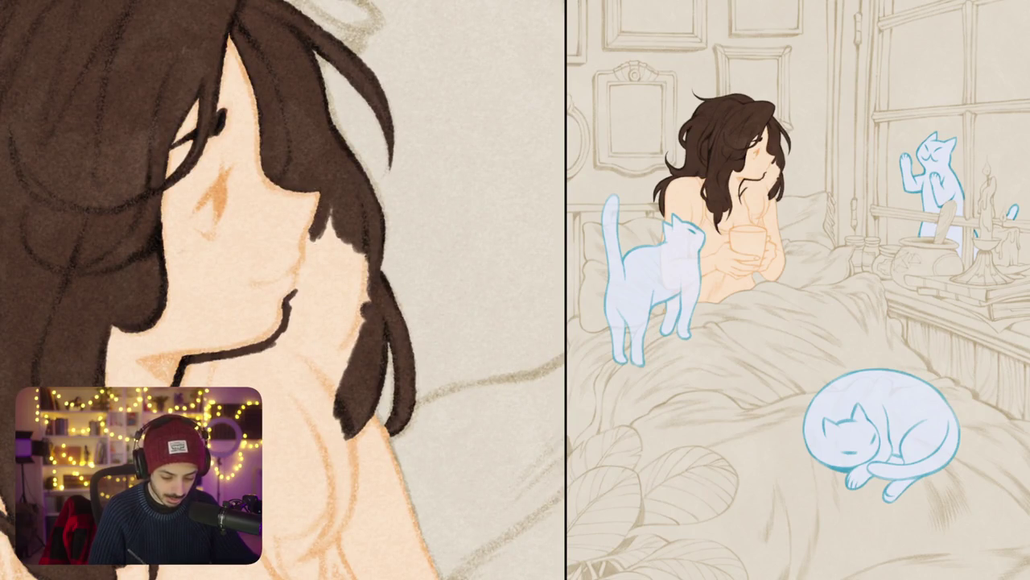
mouse_move(307, 227)
left_mouse_down()
mouse_move(300, 288)
mouse_move(315, 238)
mouse_move(331, 293)
left_mouse_up()
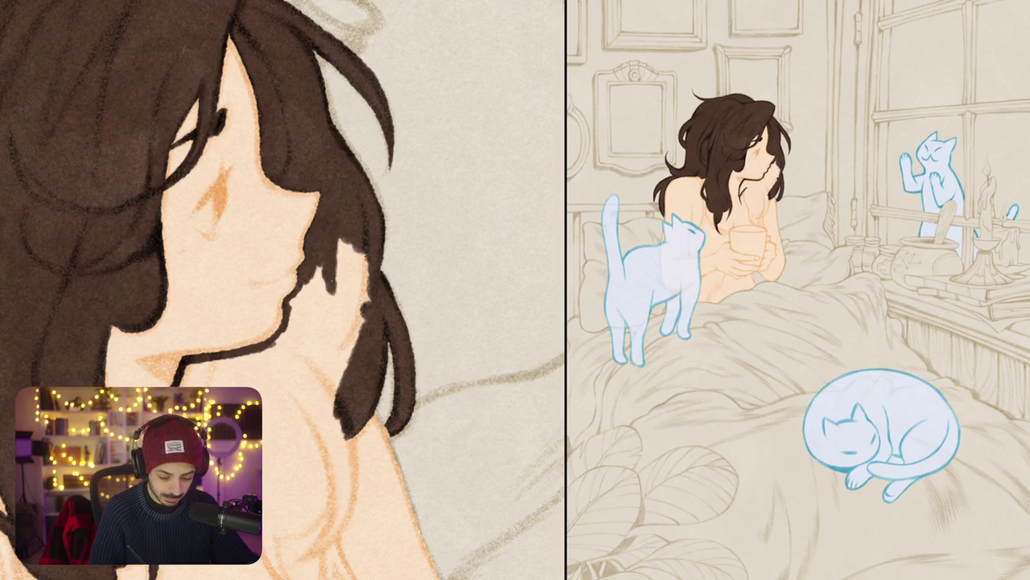
scroll(281, 289, "down", 2)
left_click_drag(338, 181, 363, 278)
left_click_drag(366, 189, 376, 284)
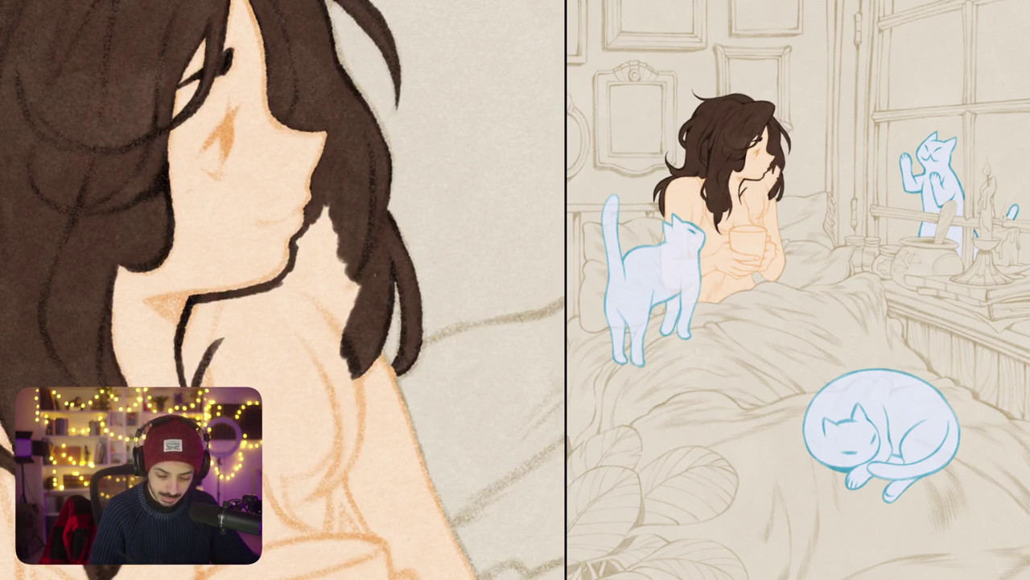
scroll(283, 290, "down", 5)
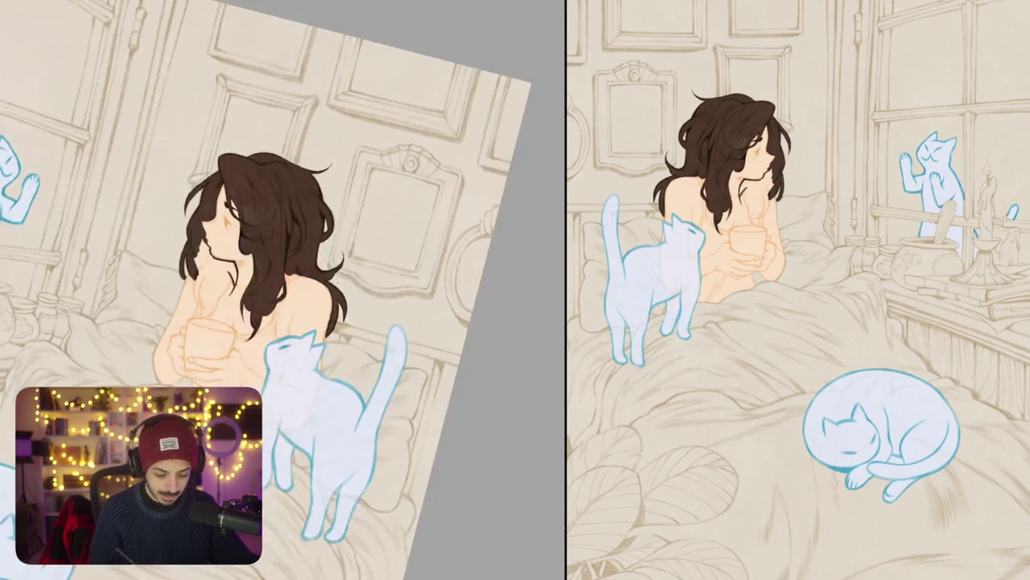
left_click_drag(281, 290, 356, 253)
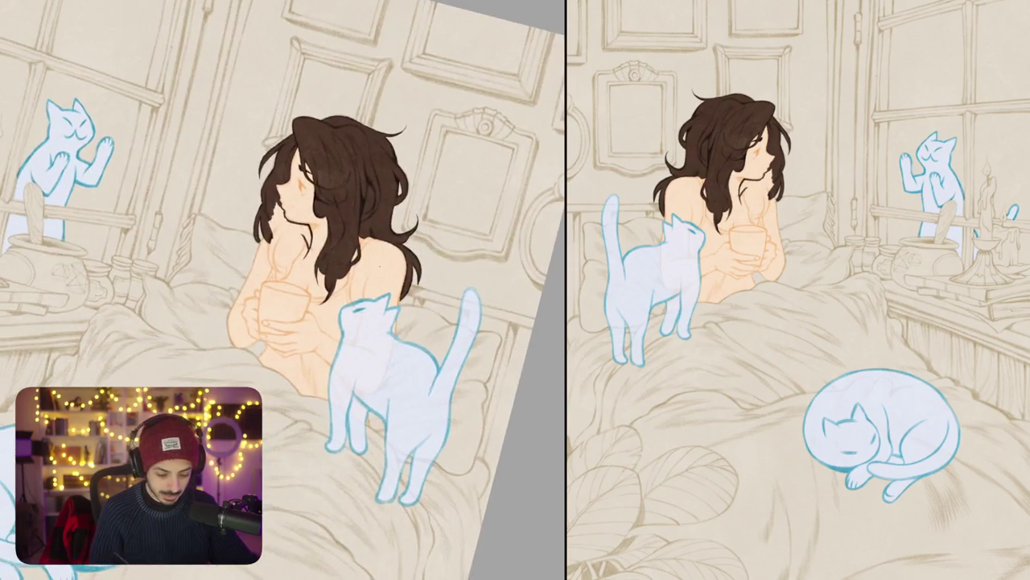
Step: Paint several new tapered hair strands over the shoulder and darken the lower one
scroll(203, 195, "up", 5)
mouse_move(206, 200)
left_mouse_down()
mouse_move(214, 295)
mouse_move(225, 310)
left_mouse_up()
mouse_move(206, 272)
left_mouse_down()
mouse_move(233, 319)
mouse_move(264, 333)
left_mouse_up()
left_click_drag(242, 257, 254, 326)
left_click_drag(240, 220, 221, 304)
mouse_move(230, 249)
left_mouse_down()
mouse_move(269, 304)
mouse_move(301, 302)
mouse_move(326, 275)
mouse_move(264, 322)
left_mouse_up()
mouse_move(307, 251)
left_mouse_down()
mouse_move(272, 319)
mouse_move(300, 290)
mouse_move(292, 306)
left_mouse_up()
left_click_drag(322, 241, 265, 370)
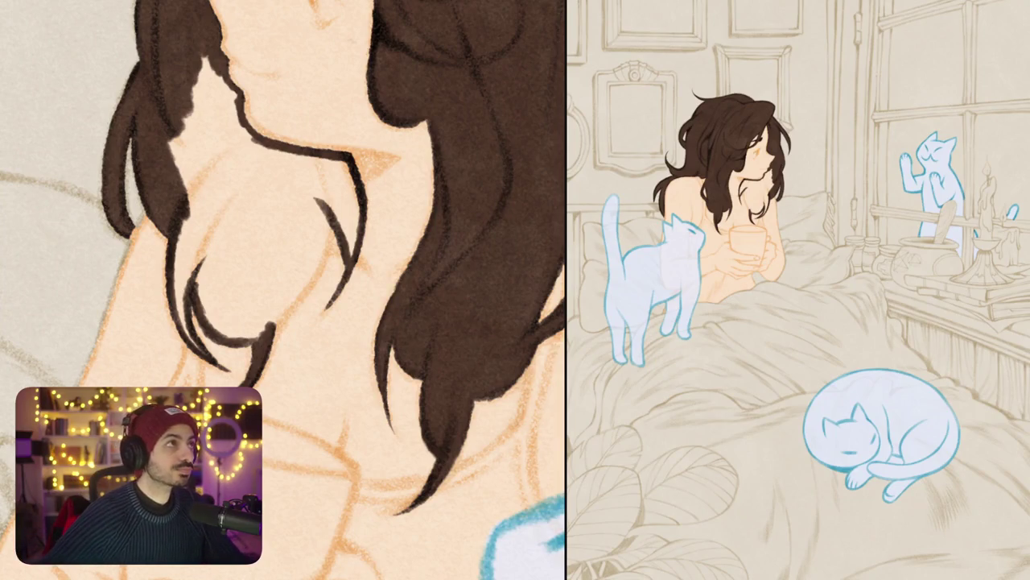
Step: Fill the gap beside the neck and darken a continuous hair line along it
mouse_move(368, 219)
left_mouse_down()
mouse_move(322, 202)
mouse_move(292, 303)
mouse_move(261, 330)
left_mouse_up()
left_click_drag(322, 241, 371, 285)
mouse_move(234, 238)
left_mouse_down()
mouse_move(273, 108)
mouse_move(286, 185)
left_mouse_up()
left_click_drag(267, 115, 288, 151)
left_click_drag(276, 116, 282, 129)
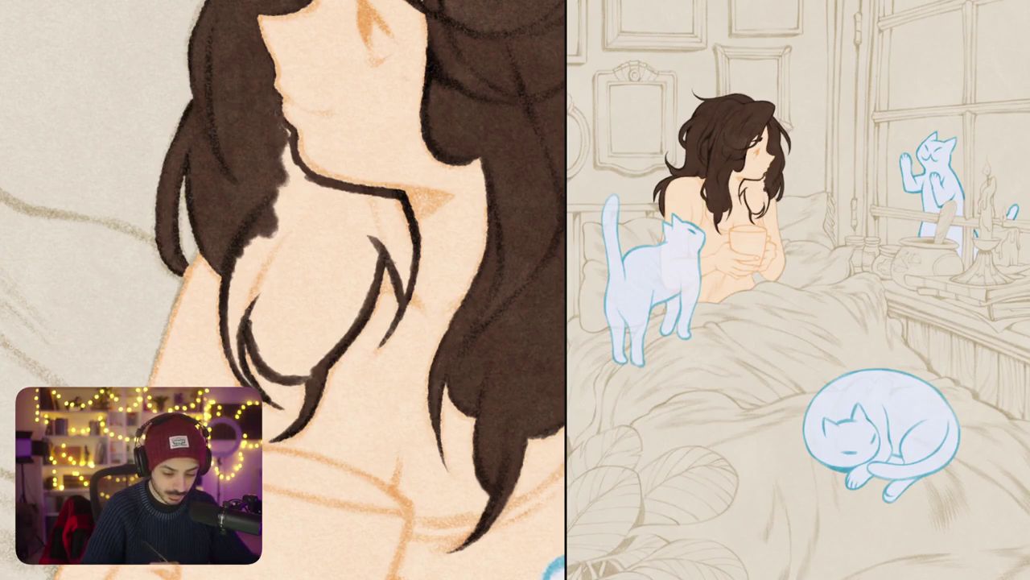
scroll(282, 290, "down", 1)
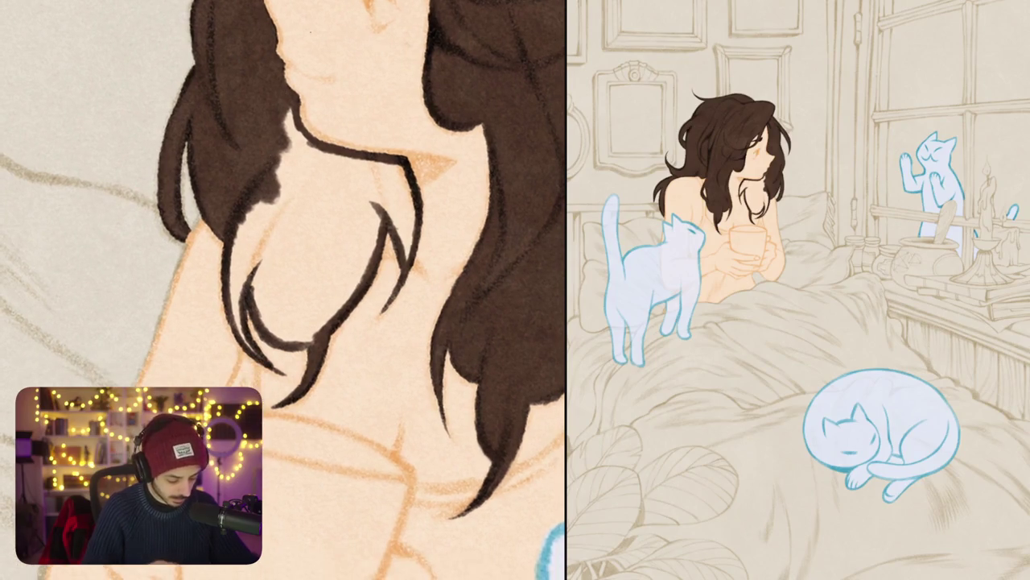
mouse_move(235, 224)
left_mouse_down()
mouse_move(235, 323)
mouse_move(252, 359)
left_mouse_up()
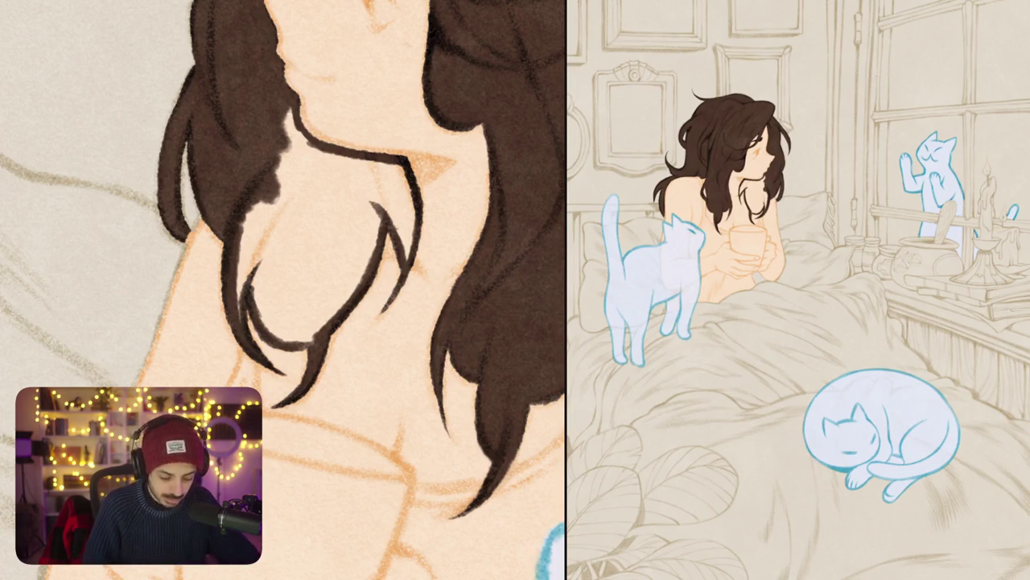
Step: Paint more dark hair strands and fill the area between them
left_click_drag(256, 197, 240, 278)
left_click_drag(262, 217, 237, 298)
left_click_drag(250, 250, 242, 310)
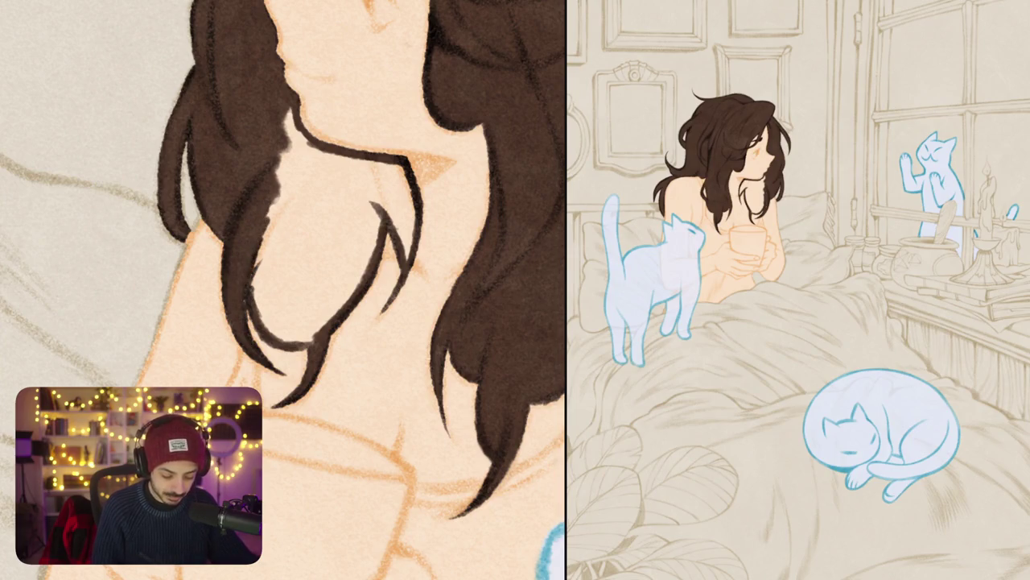
mouse_move(251, 256)
left_mouse_down()
mouse_move(270, 320)
mouse_move(314, 346)
mouse_move(278, 305)
mouse_move(283, 316)
left_mouse_up()
mouse_move(277, 266)
left_mouse_down()
mouse_move(310, 323)
mouse_move(339, 328)
mouse_move(372, 234)
mouse_move(349, 294)
left_mouse_up()
Step: Fill the light gaps between strands higher up in the hair
left_click_drag(375, 216, 357, 252)
mouse_move(377, 211)
left_mouse_down()
mouse_move(316, 266)
mouse_move(277, 241)
left_mouse_up()
mouse_move(343, 193)
left_mouse_down()
mouse_move(266, 233)
mouse_move(293, 153)
left_mouse_up()
left_click_drag(297, 188, 291, 156)
mouse_move(261, 105)
left_mouse_down()
mouse_move(310, 160)
mouse_move(285, 184)
left_mouse_up()
left_click_drag(322, 155, 319, 196)
Step: Fill the remaining small gaps low in the hair and by the jaw, narrowing the pale streak
left_click_drag(312, 341, 371, 264)
mouse_move(290, 242)
left_mouse_down()
mouse_move(257, 290)
mouse_move(234, 304)
left_mouse_up()
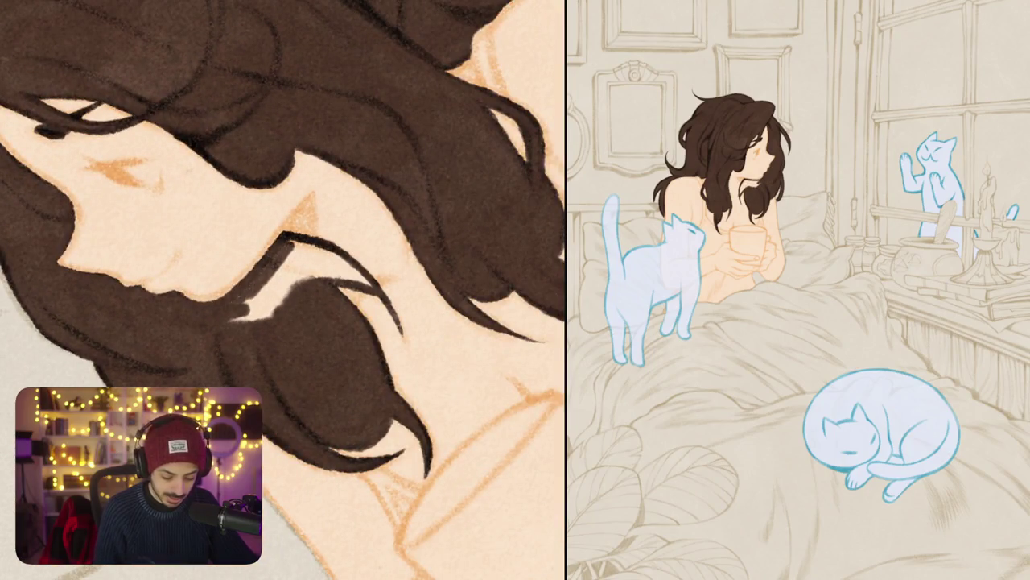
mouse_move(289, 251)
left_mouse_down()
mouse_move(267, 286)
mouse_move(306, 266)
mouse_move(322, 242)
left_mouse_up()
mouse_move(241, 274)
left_mouse_down()
mouse_move(298, 222)
mouse_move(278, 261)
mouse_move(254, 275)
left_mouse_up()
mouse_move(270, 240)
left_mouse_down()
mouse_move(256, 286)
mouse_move(294, 359)
left_mouse_up()
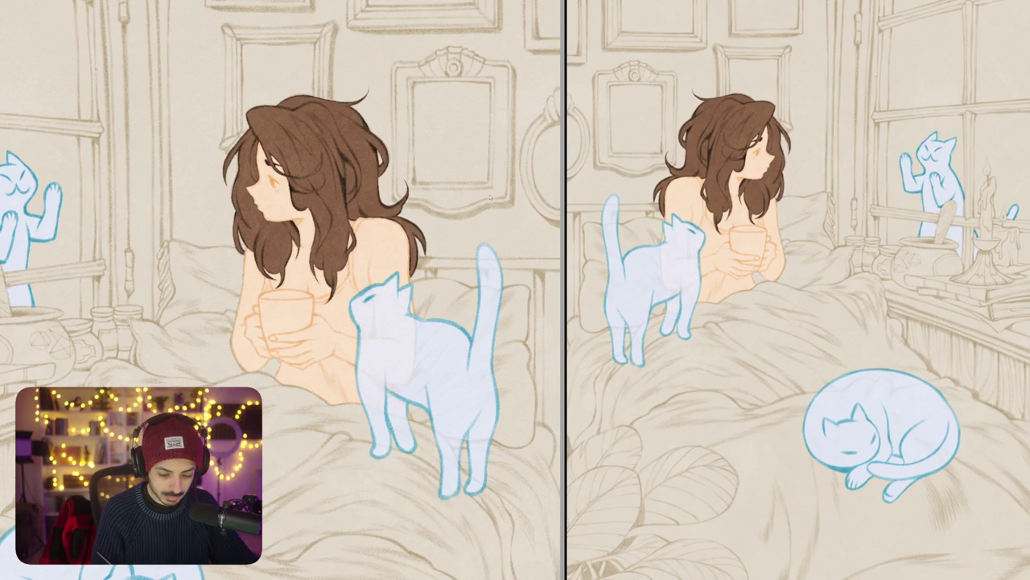
Step: Raise the hair layer's luminosity and shift its hue redder for a warm medium brown
mouse_move(487, 196)
left_mouse_down()
mouse_move(506, 195)
mouse_move(481, 168)
left_mouse_up()
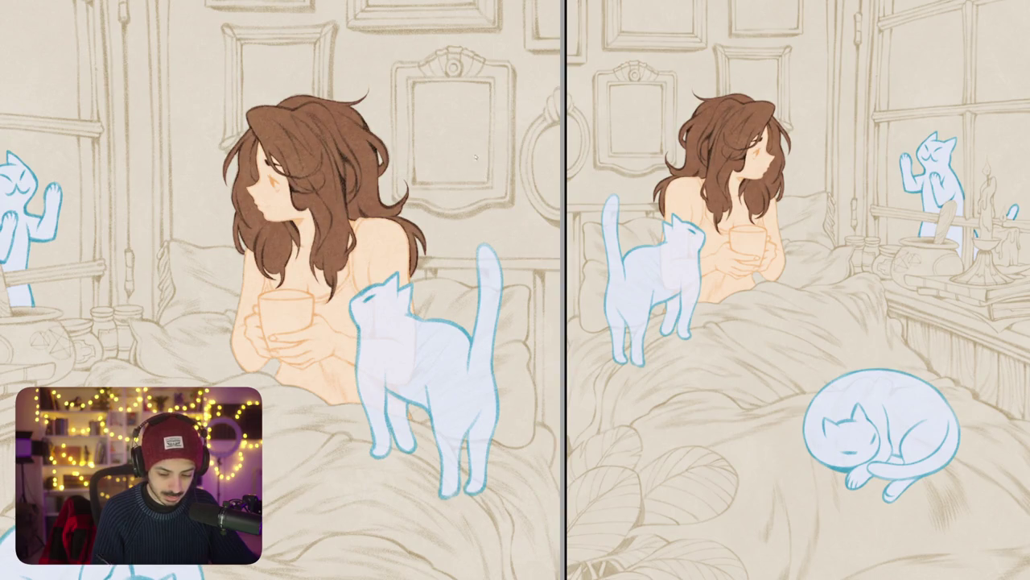
left_click_drag(475, 158, 462, 147)
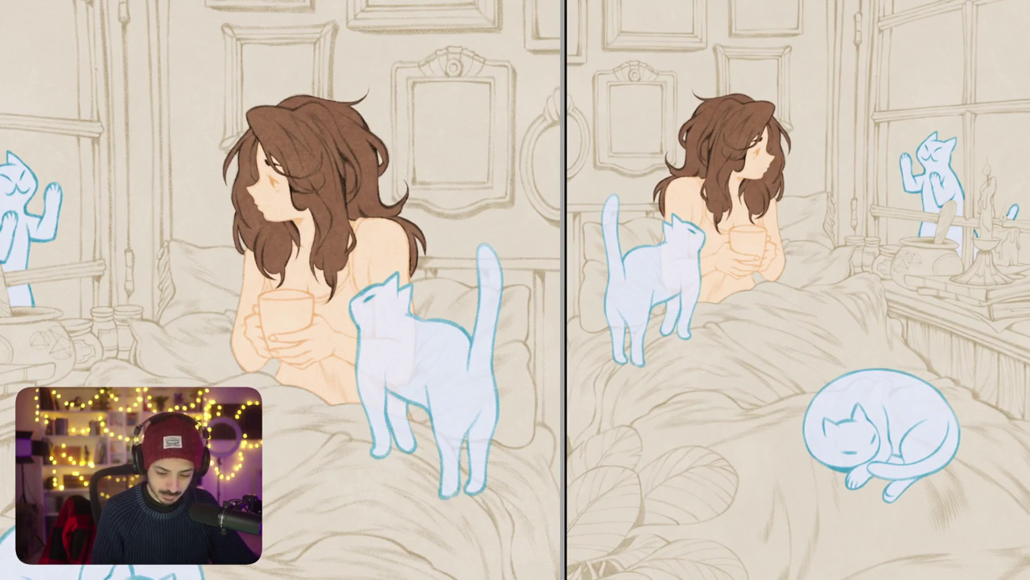
scroll(442, 190, "down", 5)
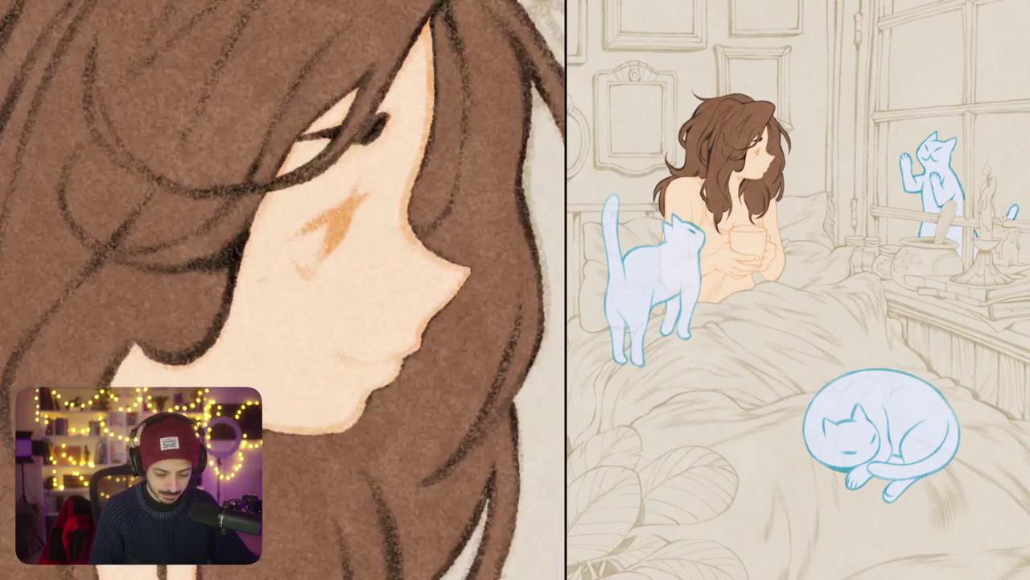
Step: Paint the girl's eye dark brown over the orange mark
scroll(270, 287, "down", 2)
scroll(270, 286, "up", 2)
scroll(269, 286, "up", 3)
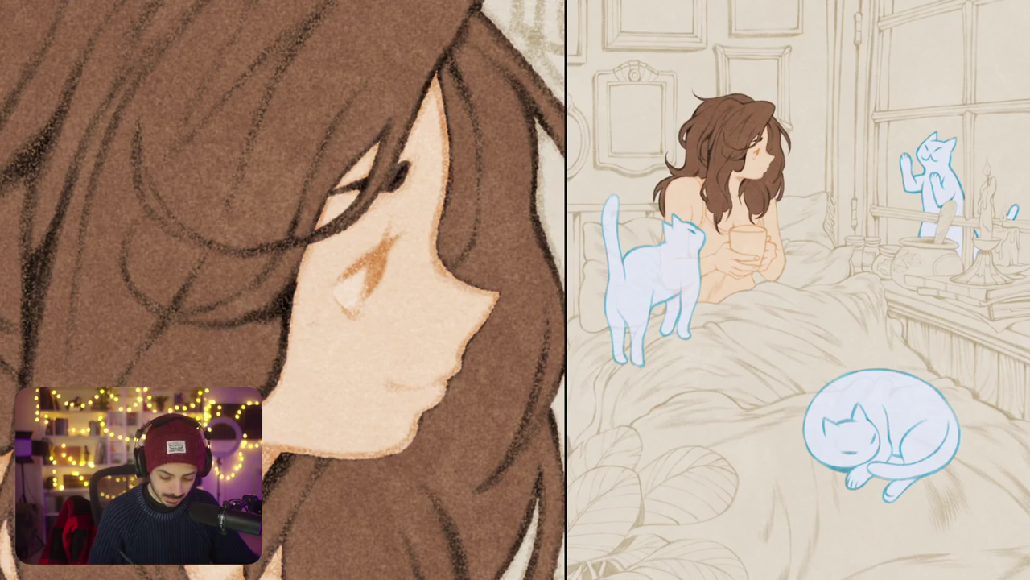
key("ctrl+minus")
key("ctrl+plus")
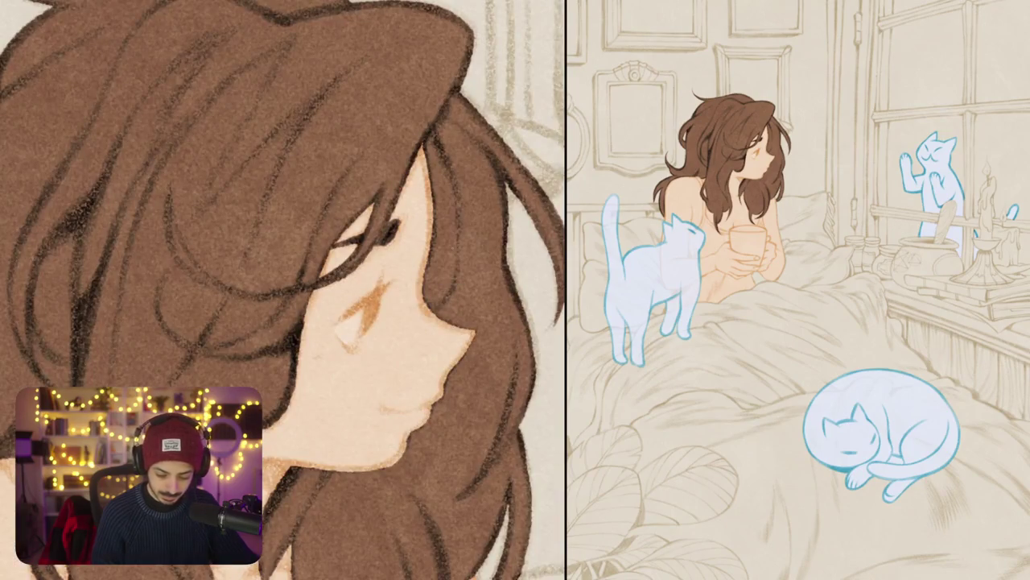
mouse_move(377, 295)
left_mouse_down()
mouse_move(342, 317)
mouse_move(355, 307)
mouse_move(363, 330)
left_mouse_up()
left_click_drag(378, 300, 363, 333)
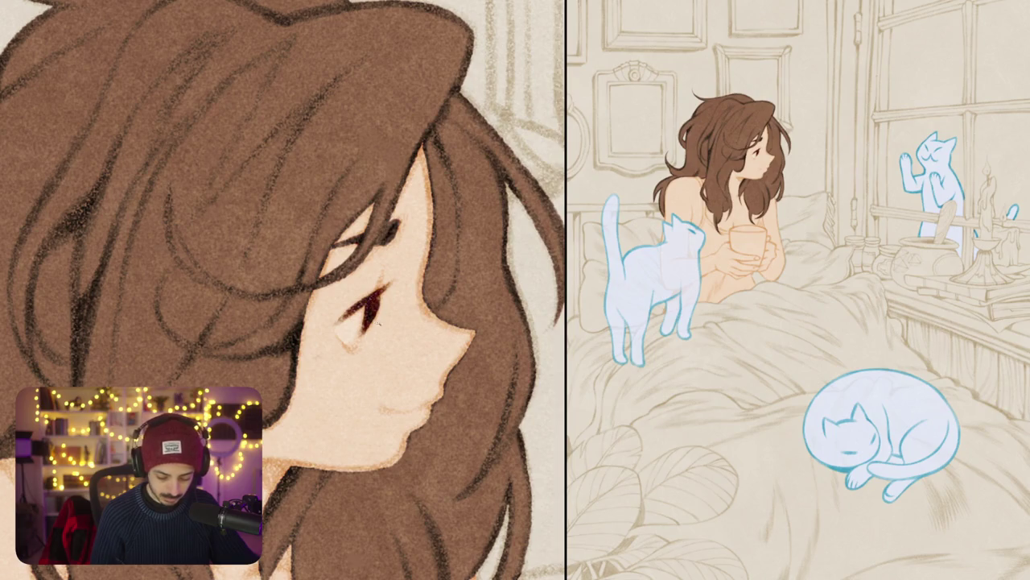
Step: Rotate the view, try a round pink blush on the cheek, then undo it
scroll(380, 323, "down", 5)
left_click_drag(399, 397, 250, 314)
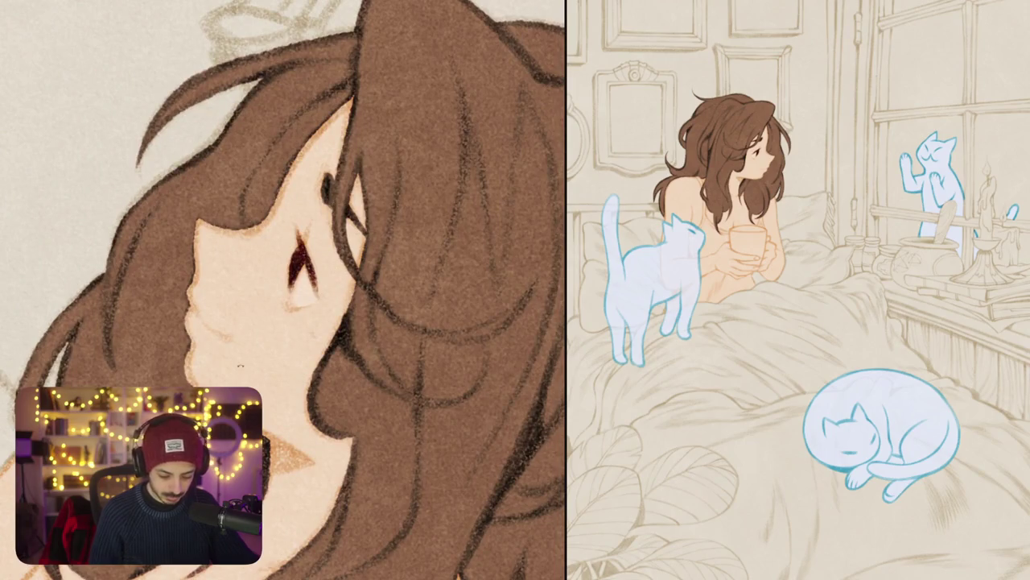
left_click_drag(240, 367, 351, 365)
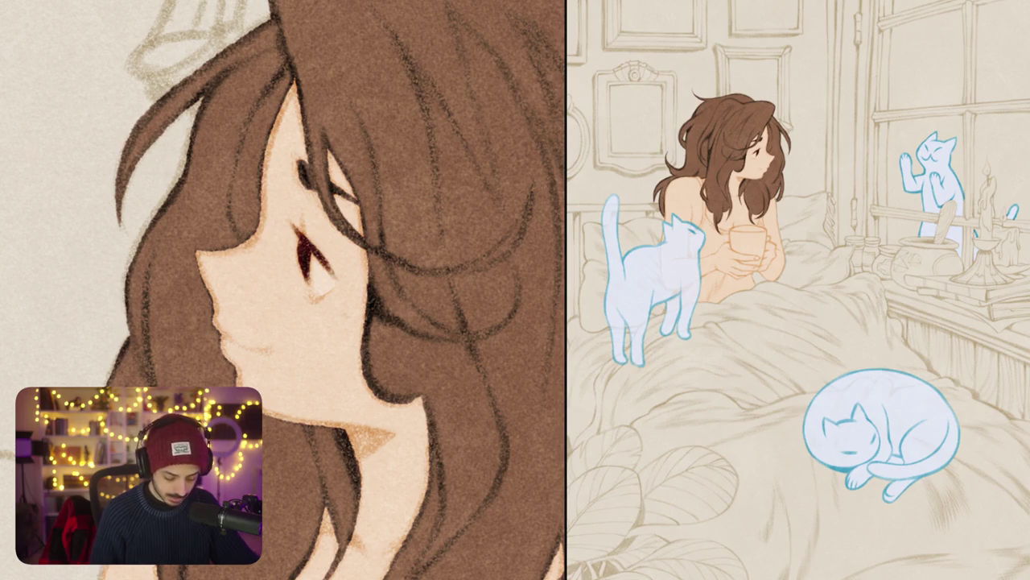
mouse_move(330, 302)
left_mouse_down()
mouse_move(346, 318)
mouse_move(322, 313)
mouse_move(351, 294)
mouse_move(347, 306)
mouse_move(355, 286)
mouse_move(350, 258)
mouse_move(322, 230)
mouse_move(354, 286)
mouse_move(358, 334)
mouse_move(338, 310)
mouse_move(281, 298)
mouse_move(277, 282)
mouse_move(254, 274)
left_mouse_up()
key("ctrl+z")
Step: Spread a deeper pink blush across the nose and cheek, softening it beside the eye
mouse_move(199, 254)
left_mouse_down()
mouse_move(210, 272)
mouse_move(224, 264)
mouse_move(207, 274)
mouse_move(238, 262)
mouse_move(214, 283)
mouse_move(256, 239)
left_mouse_up()
mouse_move(219, 287)
left_mouse_down()
mouse_move(257, 256)
mouse_move(273, 283)
left_mouse_up()
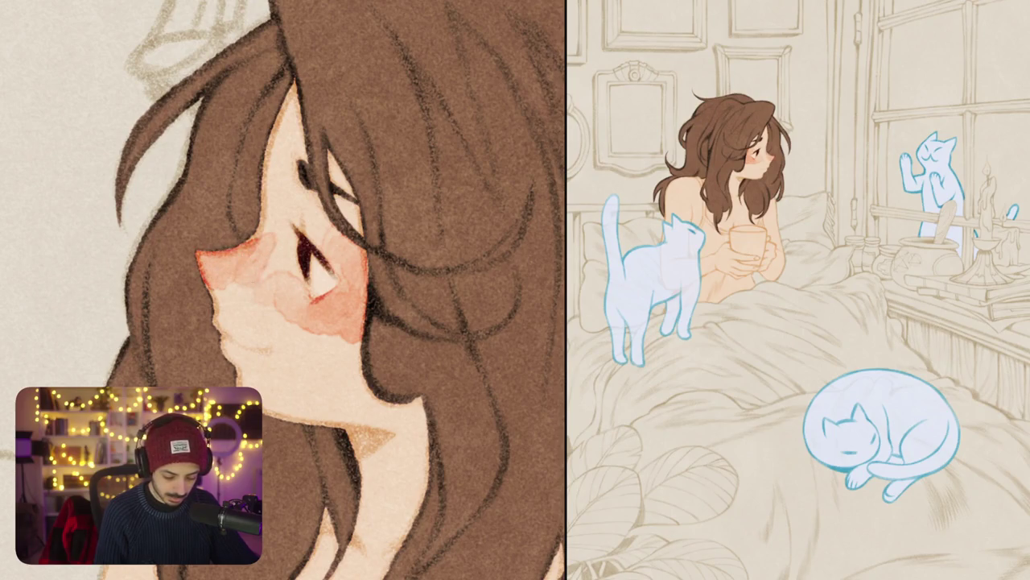
left_click_drag(255, 246, 286, 291)
left_click_drag(249, 229, 283, 259)
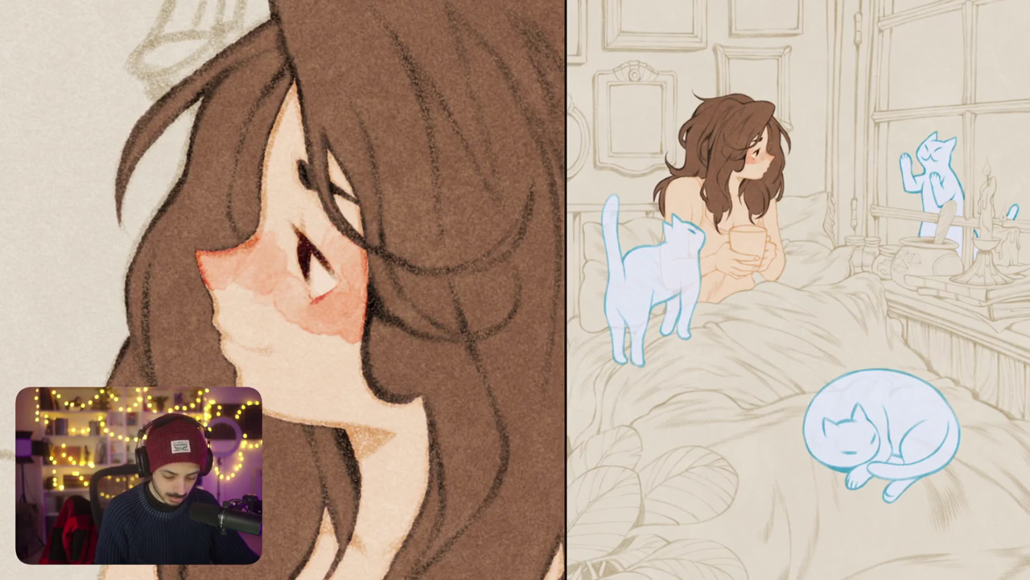
left_click_drag(273, 266, 264, 230)
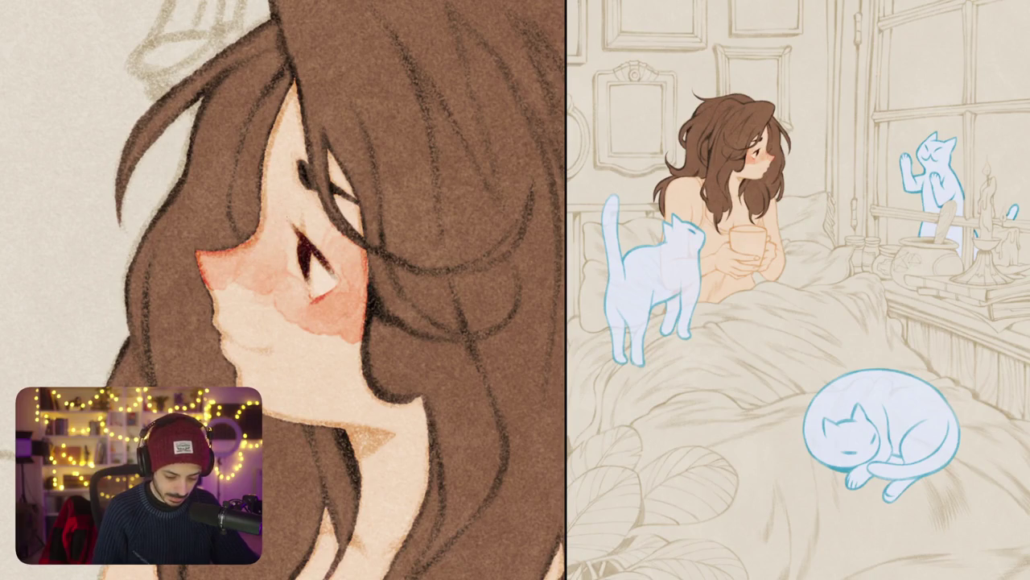
left_click_drag(291, 324, 360, 341)
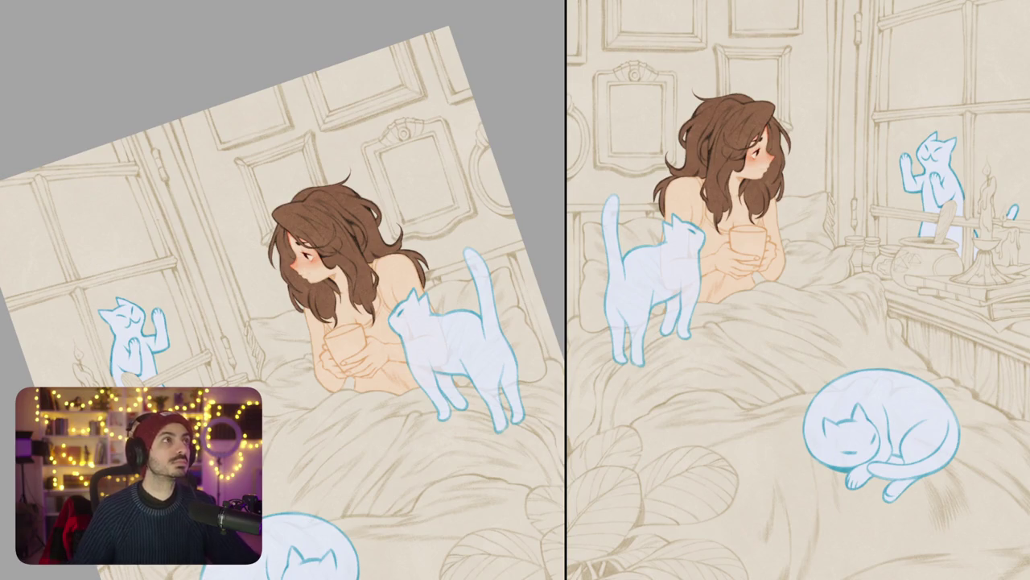
Step: Reset the canvas rotation to fit the view and darken the hair near the face
key("ctrl+0")
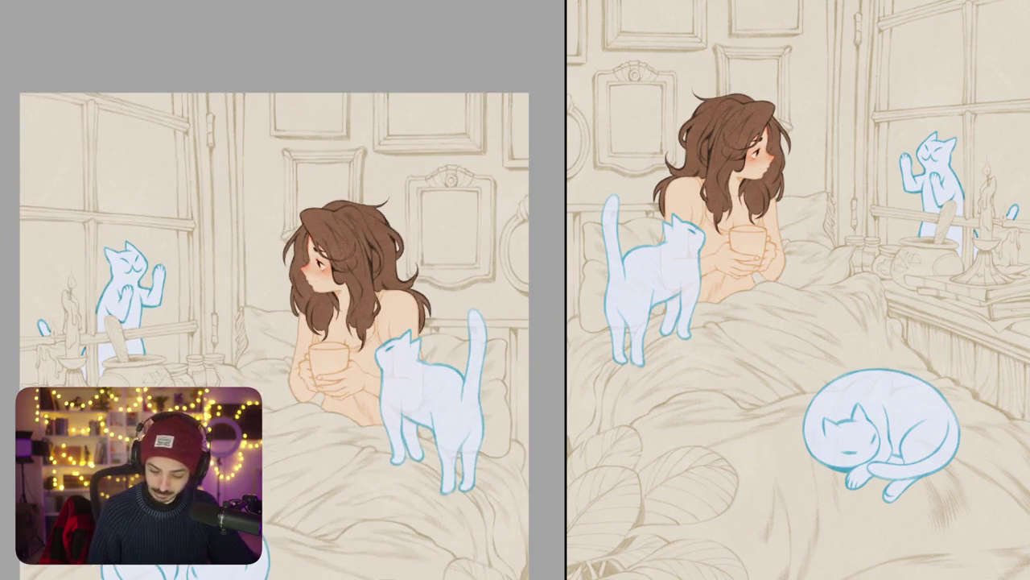
left_click_drag(310, 217, 346, 250)
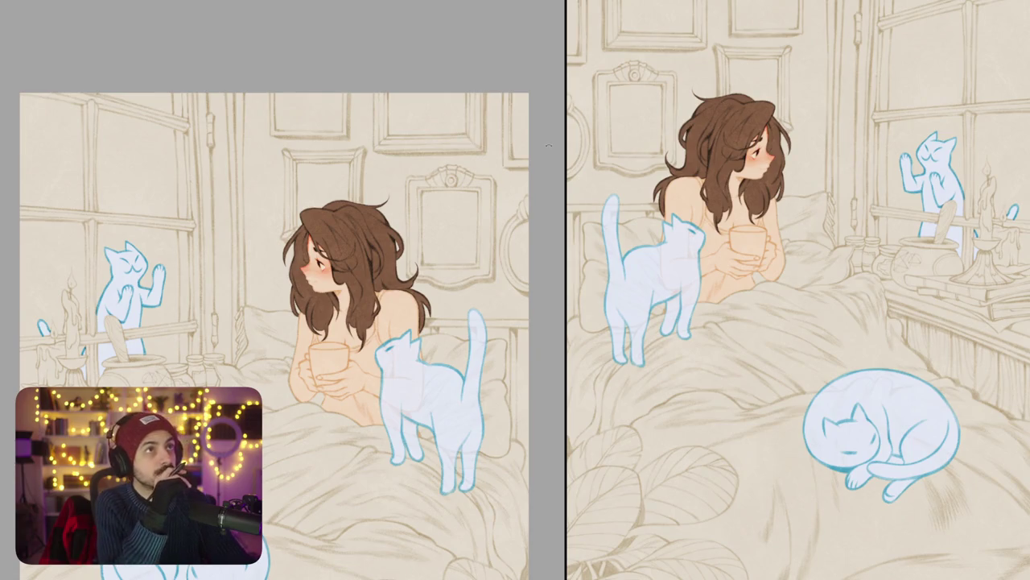
scroll(320, 283, "up", 5)
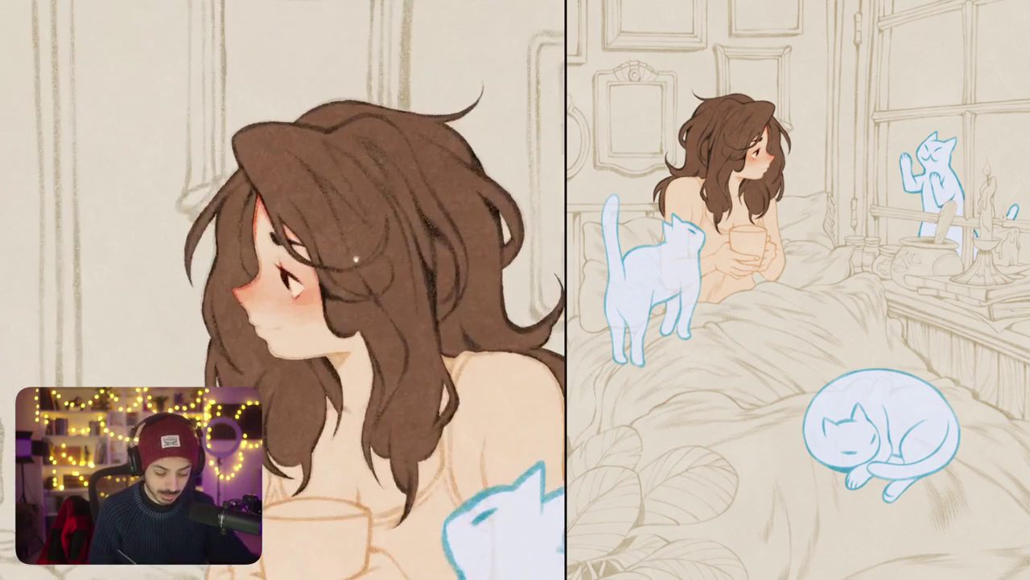
Step: Darken the jaw outline and cover the red hair edge with brown where hair meets cheek
scroll(282, 290, "up", 5)
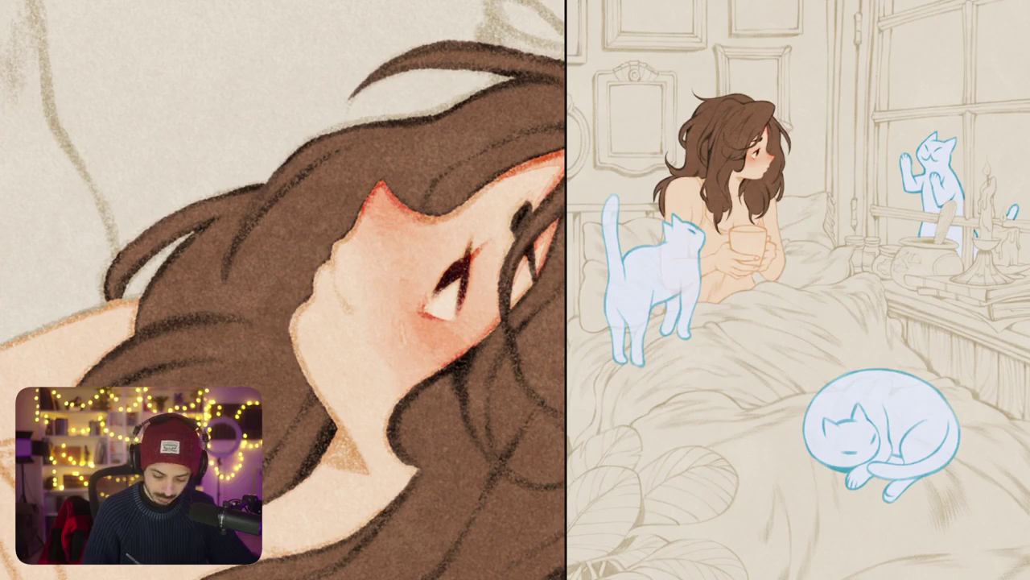
mouse_move(295, 306)
left_mouse_down()
mouse_move(296, 364)
mouse_move(322, 404)
left_mouse_up()
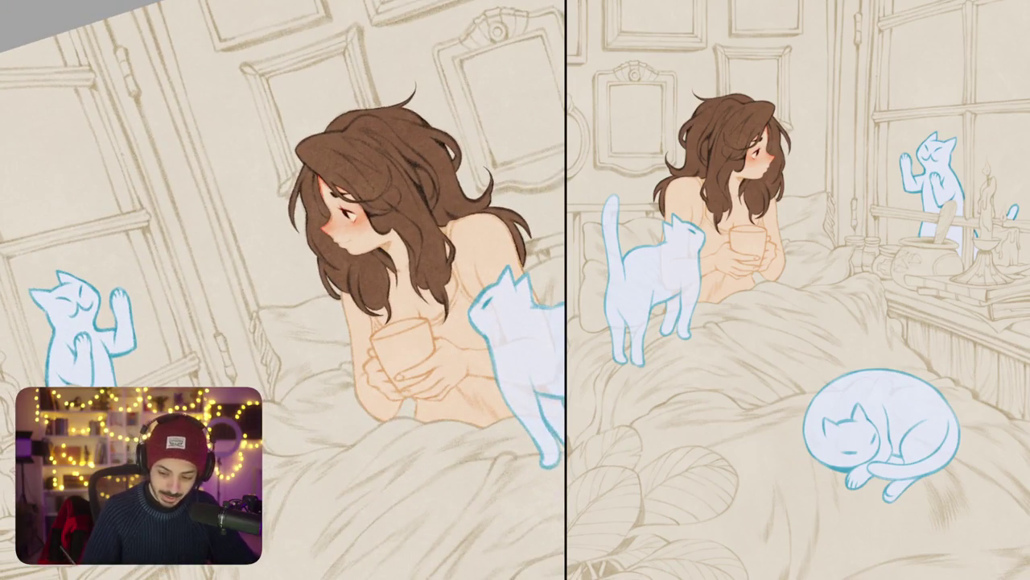
scroll(345, 191, "up", 3)
scroll(344, 191, "up", 3)
scroll(345, 191, "up", 2)
left_click_drag(326, 270, 350, 171)
mouse_move(318, 269)
left_mouse_down()
mouse_move(275, 320)
mouse_move(286, 356)
mouse_move(347, 298)
left_mouse_up()
Step: Paint a reddish line down the face profile and a reddish shadow across the neck under the chin
mouse_move(249, 259)
left_mouse_down()
mouse_move(222, 317)
mouse_move(245, 383)
left_mouse_up()
left_click_drag(346, 298, 354, 198)
mouse_move(248, 276)
left_mouse_down()
mouse_move(256, 305)
mouse_move(235, 316)
mouse_move(277, 339)
left_mouse_up()
mouse_move(346, 298)
left_mouse_down()
mouse_move(322, 282)
mouse_move(306, 314)
mouse_move(269, 330)
mouse_move(317, 301)
mouse_move(286, 317)
mouse_move(307, 305)
mouse_move(304, 322)
mouse_move(327, 334)
mouse_move(328, 354)
left_mouse_up()
mouse_move(326, 317)
left_mouse_down()
mouse_move(317, 353)
mouse_move(295, 232)
left_mouse_up()
left_click_drag(264, 267, 290, 306)
mouse_move(291, 246)
left_mouse_down()
mouse_move(304, 312)
mouse_move(272, 329)
left_mouse_up()
left_click_drag(270, 286, 265, 322)
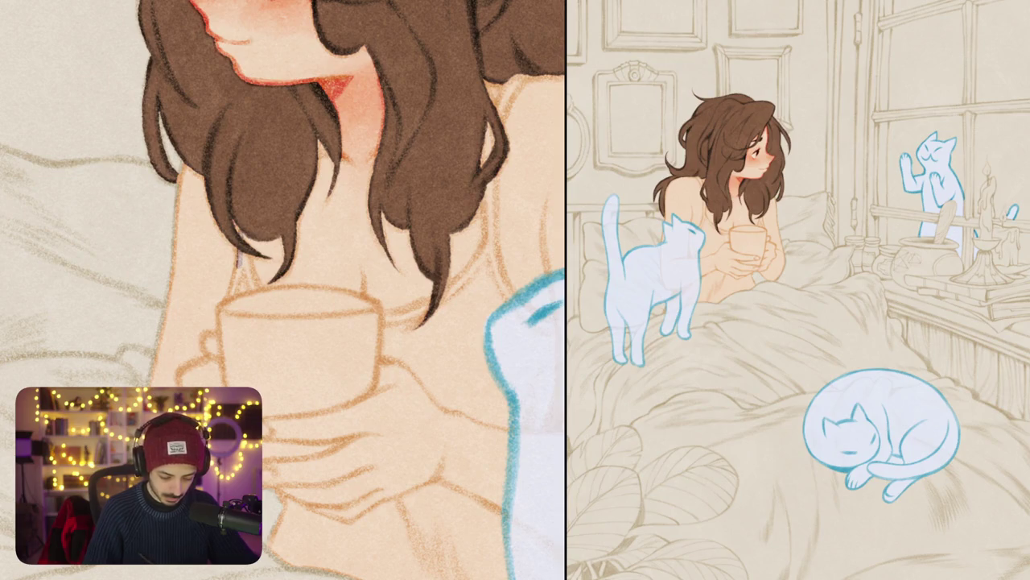
Step: After undoing a trial strap stroke, paint a thin grey-blue mark below the hair tip
mouse_move(241, 233)
left_mouse_down()
mouse_move(256, 286)
mouse_move(232, 300)
mouse_move(245, 302)
left_mouse_up()
key("ctrl+z")
key("ctrl+z")
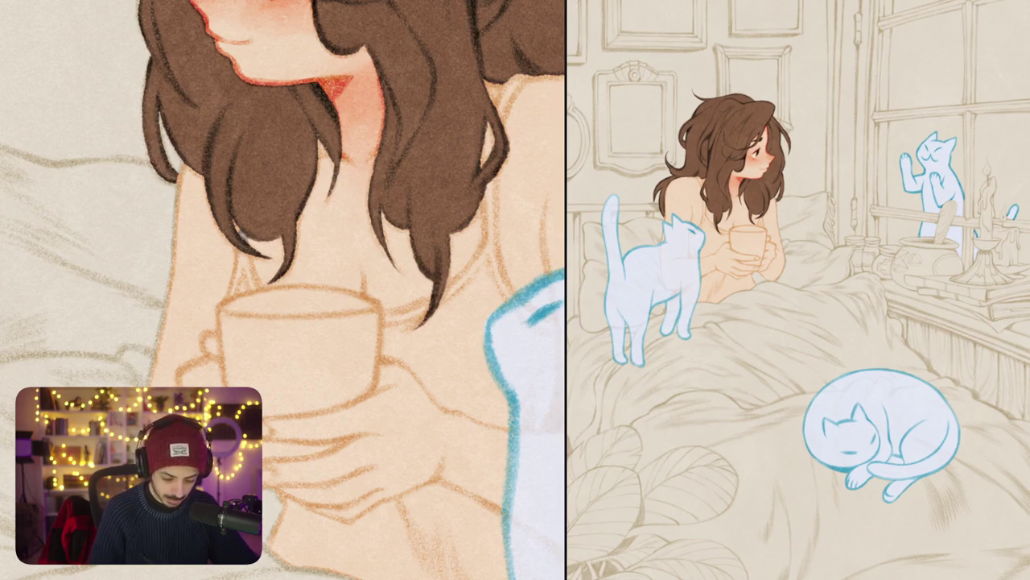
mouse_move(241, 251)
left_mouse_down()
mouse_move(232, 289)
mouse_move(251, 285)
mouse_move(247, 254)
mouse_move(243, 282)
left_mouse_up()
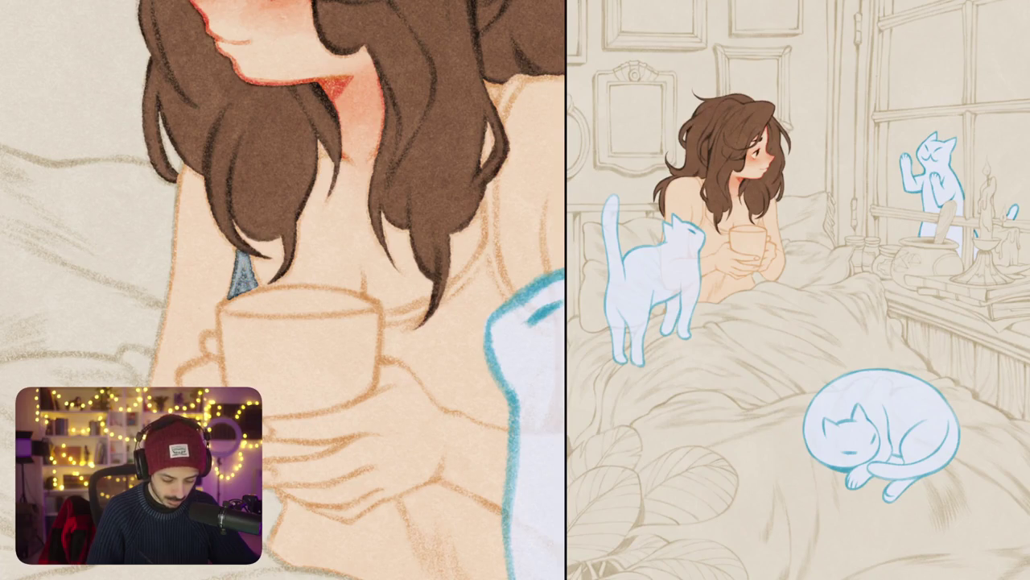
left_click_drag(256, 272, 253, 288)
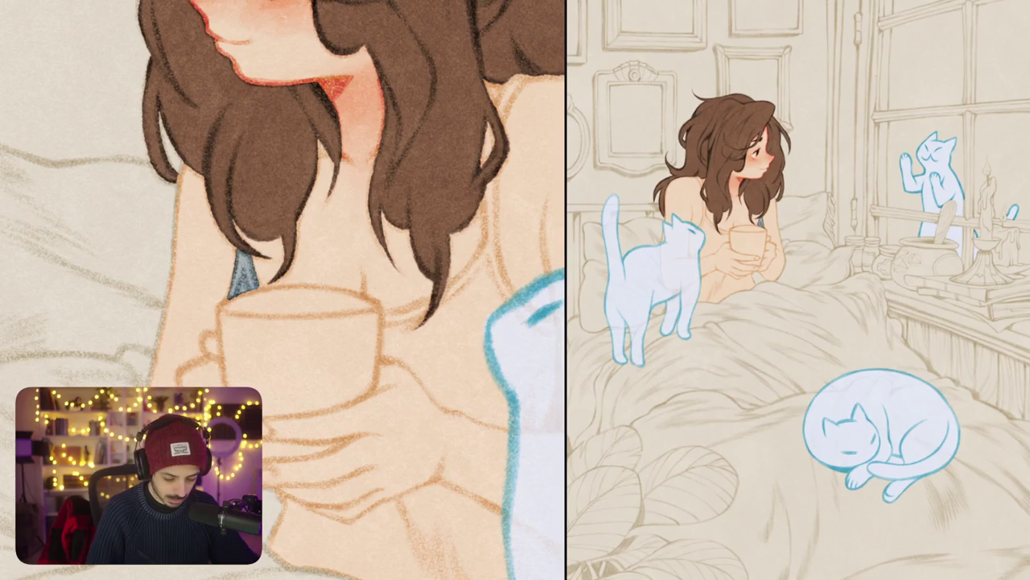
key("ctrl+0")
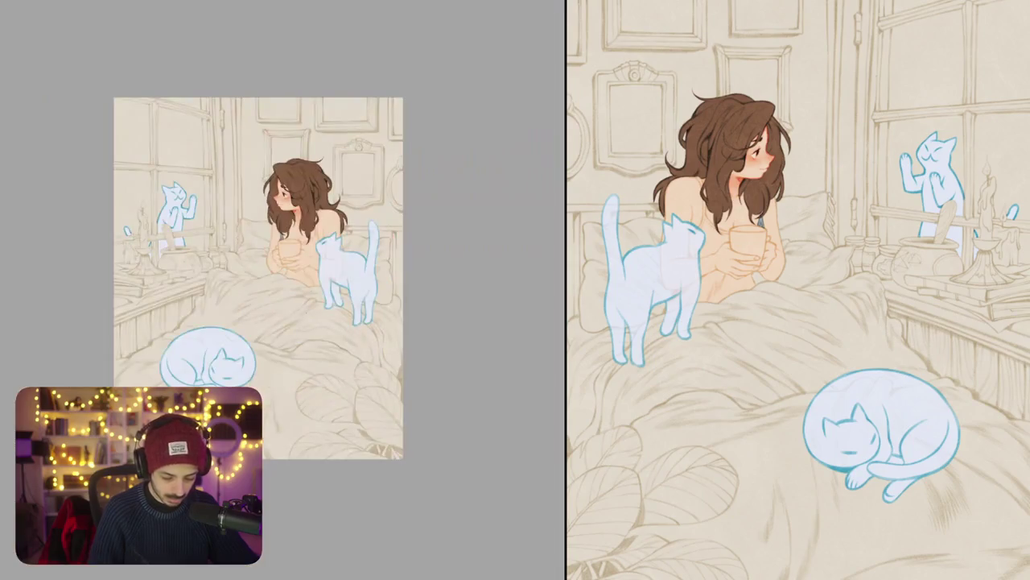
key("ctrl+alt+0")
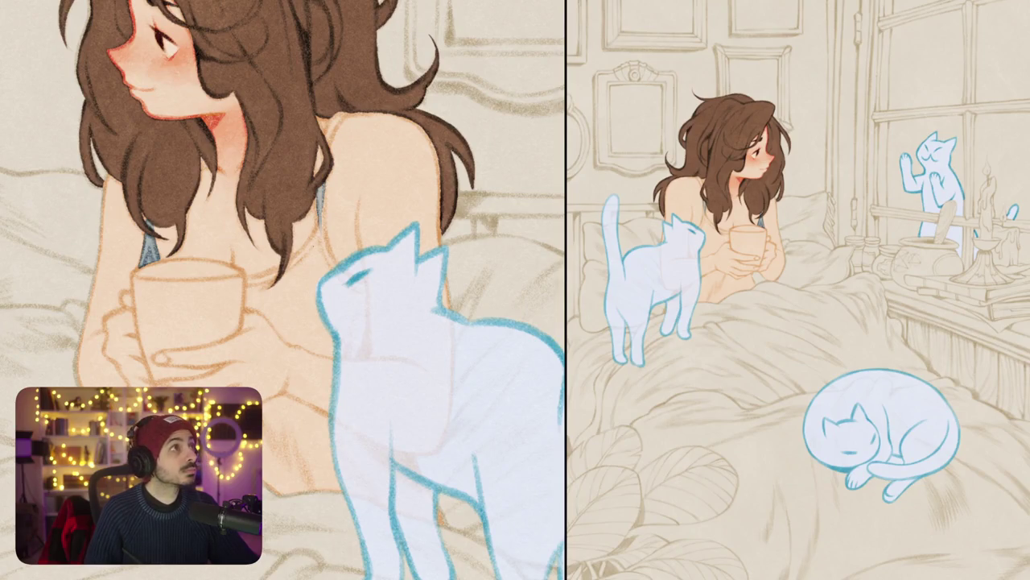
Step: Draw the blue shoulder straps and fill the camisole down the chest
left_click_drag(319, 186, 335, 269)
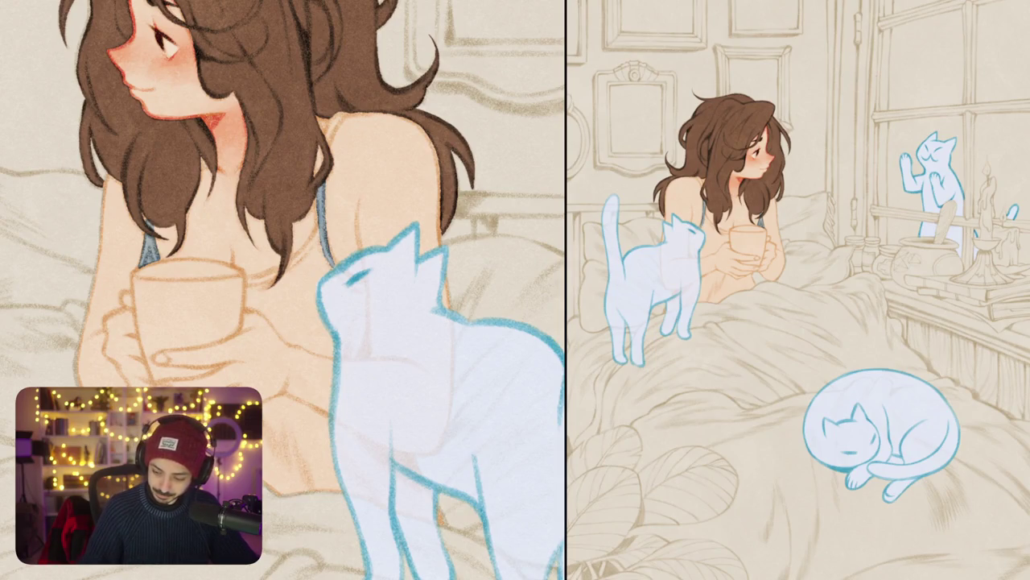
mouse_move(321, 216)
left_mouse_down()
mouse_move(288, 273)
mouse_move(316, 258)
mouse_move(322, 239)
mouse_move(334, 289)
mouse_move(344, 290)
mouse_move(320, 314)
left_mouse_up()
mouse_move(325, 272)
left_mouse_down()
mouse_move(337, 325)
mouse_move(362, 290)
mouse_move(369, 332)
left_mouse_up()
left_click_drag(282, 290, 268, 269)
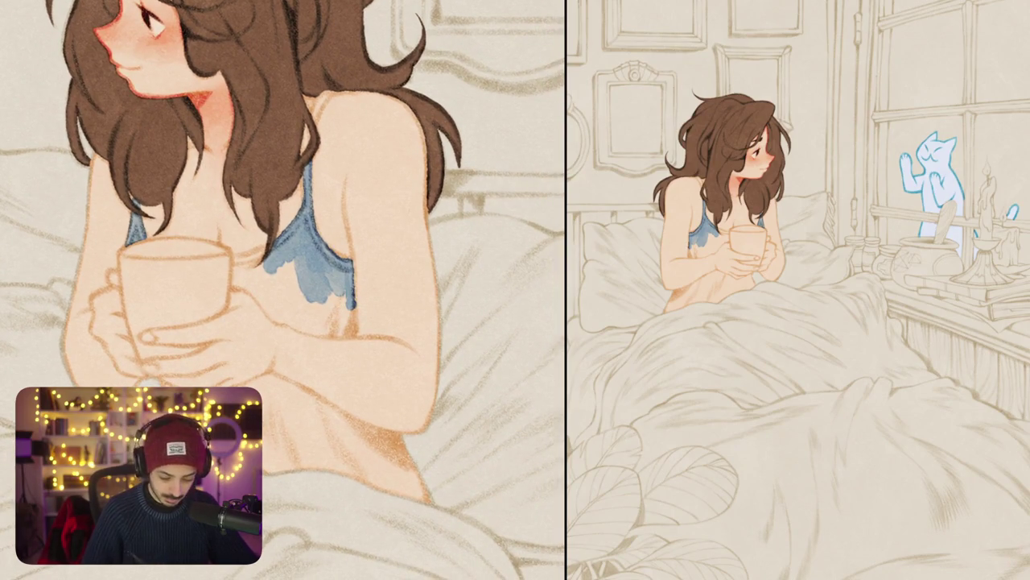
mouse_move(236, 256)
left_mouse_down()
mouse_move(246, 290)
mouse_move(293, 323)
left_mouse_up()
mouse_move(235, 261)
left_mouse_down()
mouse_move(265, 247)
mouse_move(242, 280)
mouse_move(280, 298)
left_mouse_up()
left_click_drag(267, 257, 287, 309)
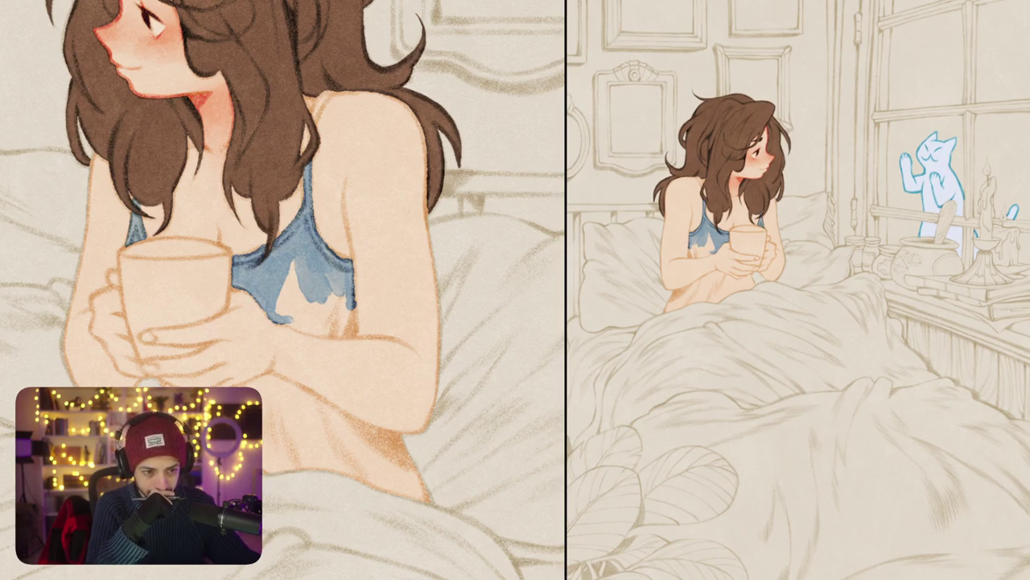
Step: Rotate the canvas, shade the top's lower-left darker blue, and cover remaining skin gaps with blue
mouse_move(386, 298)
left_mouse_down()
mouse_move(258, 266)
mouse_move(259, 306)
mouse_move(304, 302)
left_mouse_up()
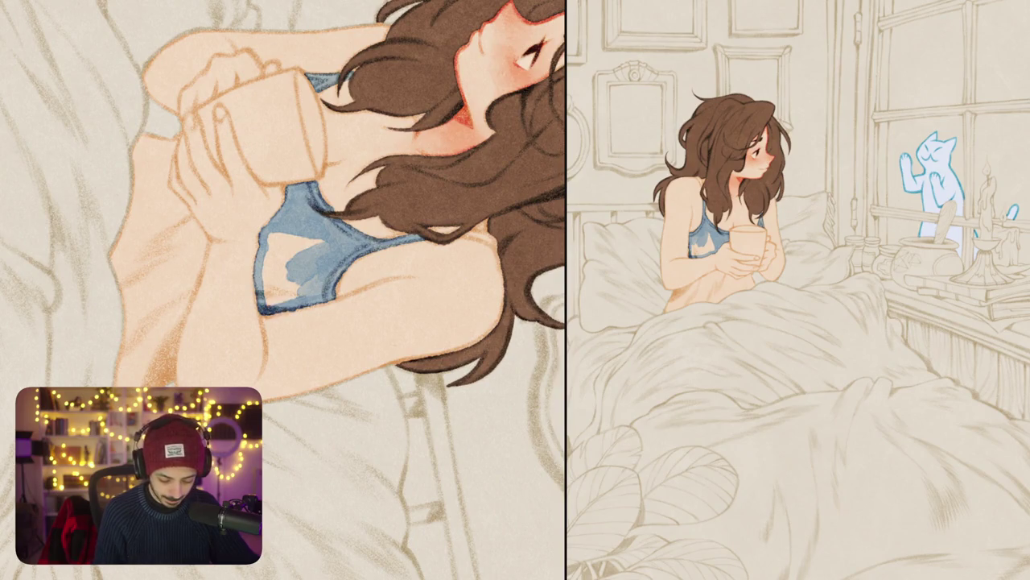
mouse_move(264, 302)
left_mouse_down()
mouse_move(320, 281)
mouse_move(305, 275)
left_mouse_up()
mouse_move(264, 242)
left_mouse_down()
mouse_move(280, 288)
mouse_move(312, 278)
left_mouse_up()
left_click_drag(306, 241, 327, 252)
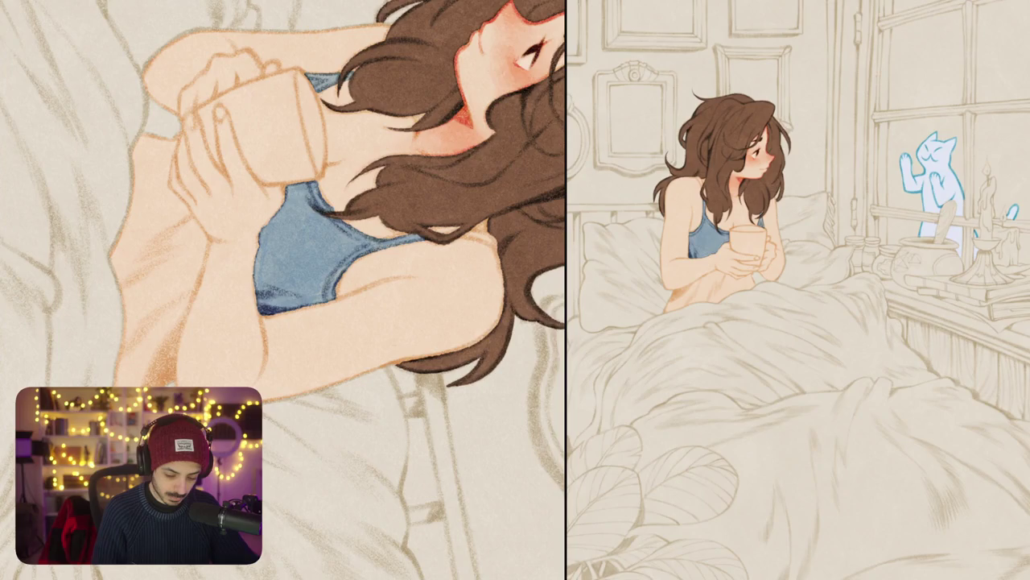
scroll(283, 290, "down", 5)
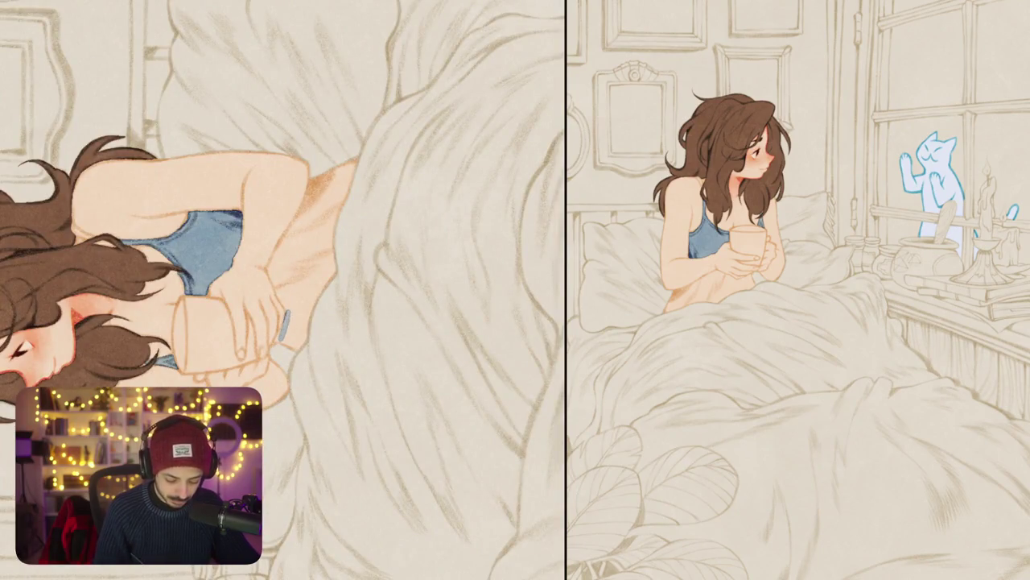
Step: Paint camisole blue over the skin gap at the girl's waist, including the back strap
mouse_move(284, 320)
left_mouse_down()
mouse_move(306, 349)
mouse_move(291, 282)
mouse_move(332, 266)
left_mouse_up()
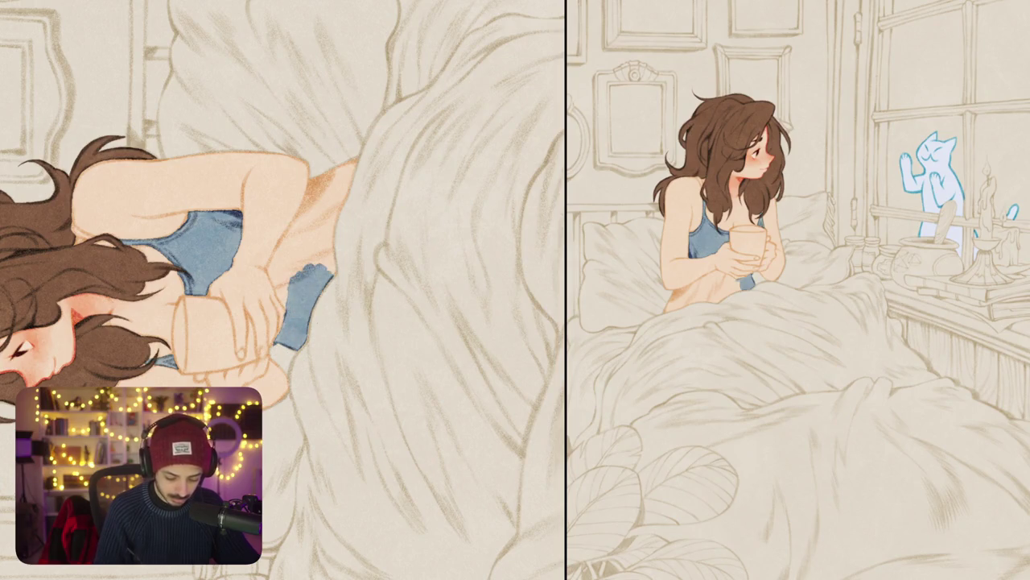
mouse_move(319, 176)
left_mouse_down()
mouse_move(269, 270)
mouse_move(292, 301)
left_mouse_up()
left_click_drag(322, 241, 305, 256)
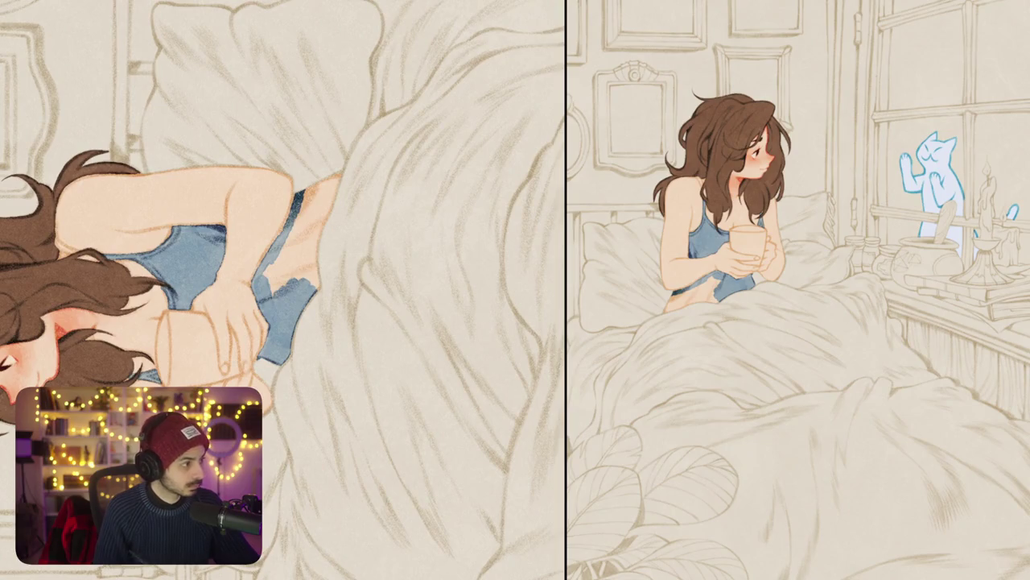
mouse_move(268, 274)
left_mouse_down()
mouse_move(274, 251)
mouse_move(283, 298)
left_mouse_up()
mouse_move(292, 234)
left_mouse_down()
mouse_move(303, 281)
mouse_move(317, 291)
left_mouse_up()
mouse_move(298, 200)
left_mouse_down()
mouse_move(304, 233)
mouse_move(320, 228)
left_mouse_up()
left_click_drag(313, 176, 335, 234)
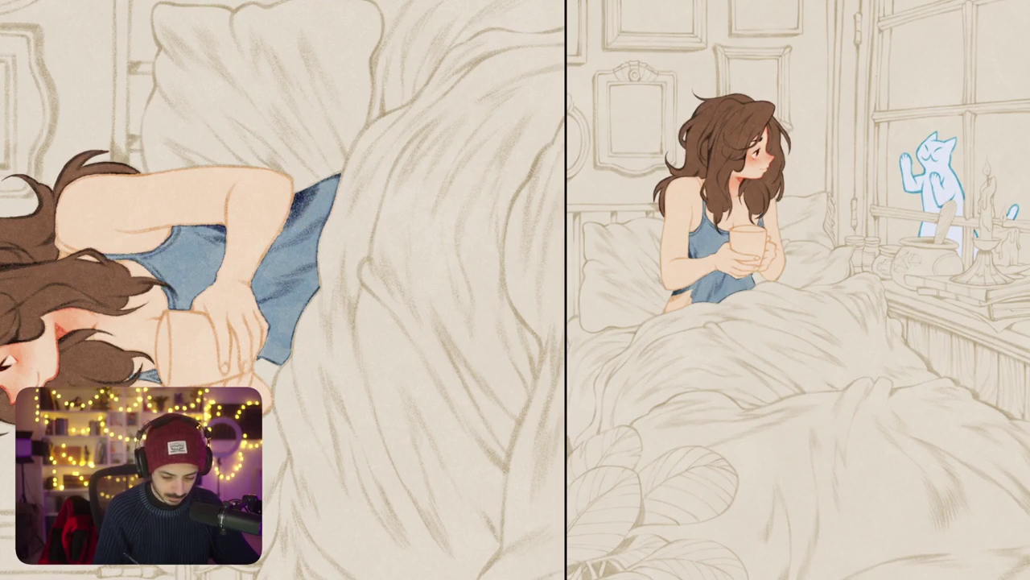
Step: Flip and tilt the canvas view to check the camisole, then fit the whole picture
key("ctrl+0")
left_click_drag(377, 177, 314, 356)
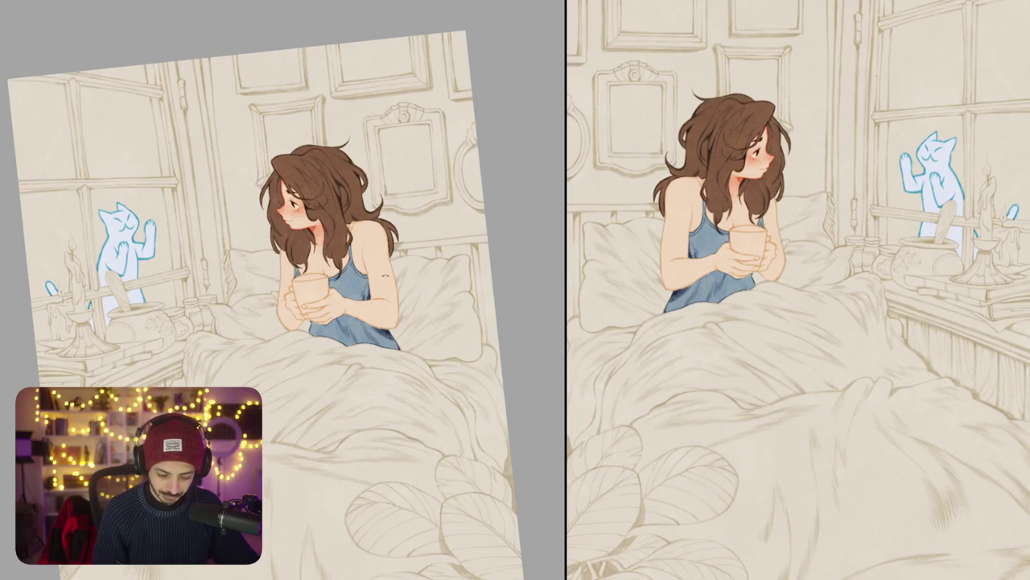
mouse_move(385, 275)
left_mouse_down()
mouse_move(429, 209)
mouse_move(352, 262)
left_mouse_up()
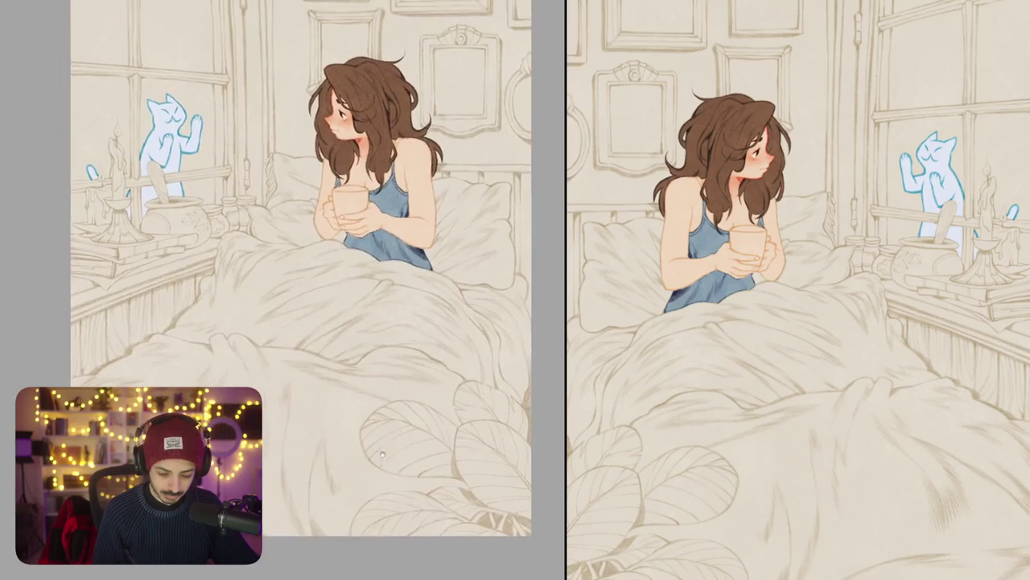
scroll(352, 262, "up", 5)
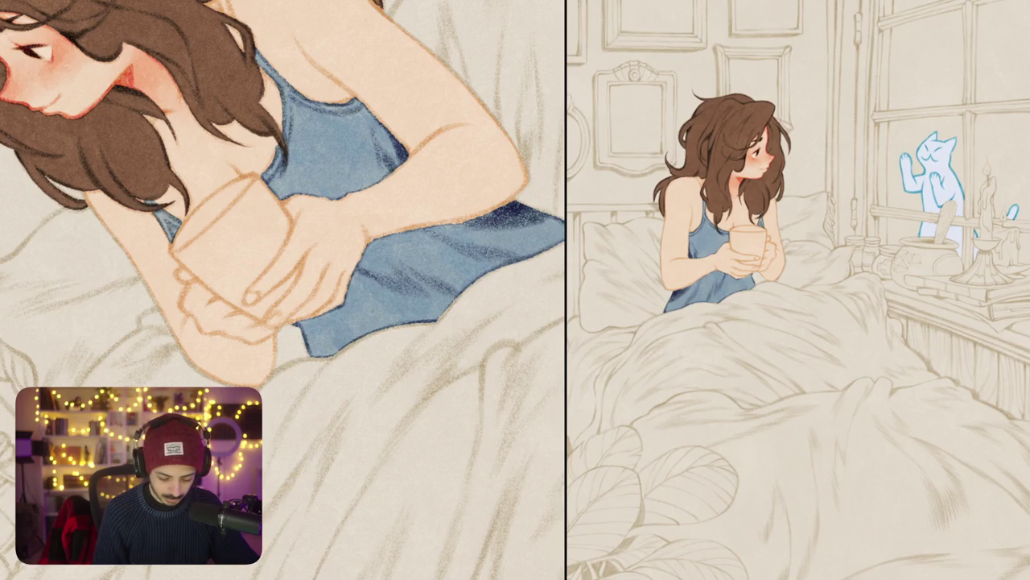
key("ctrl+0")
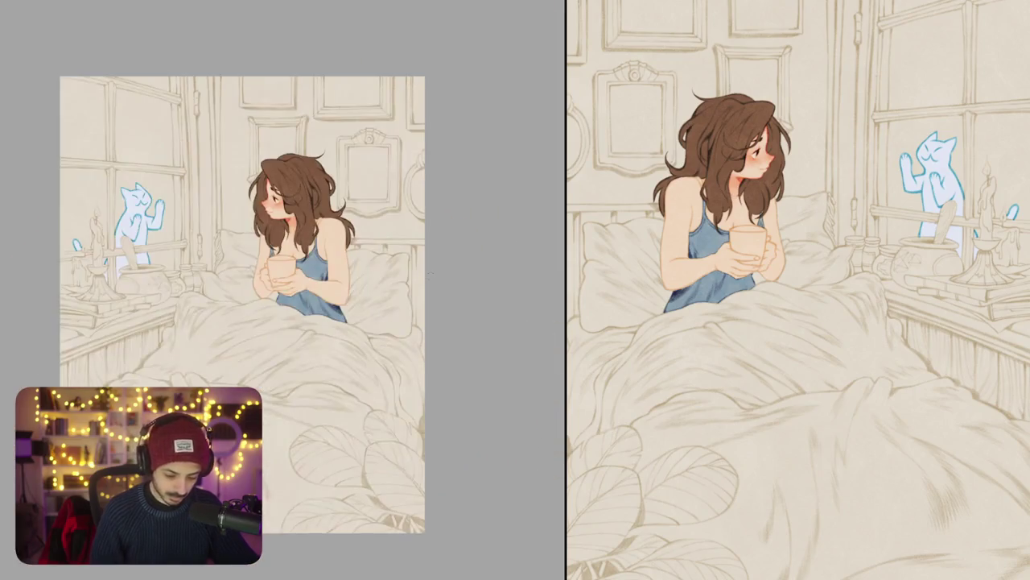
Step: Zoom in on the girl's face, enlarge the brush, and rotate the view toward the eye
scroll(281, 290, "up", 5)
scroll(283, 290, "up", 3)
scroll(283, 290, "up", 3)
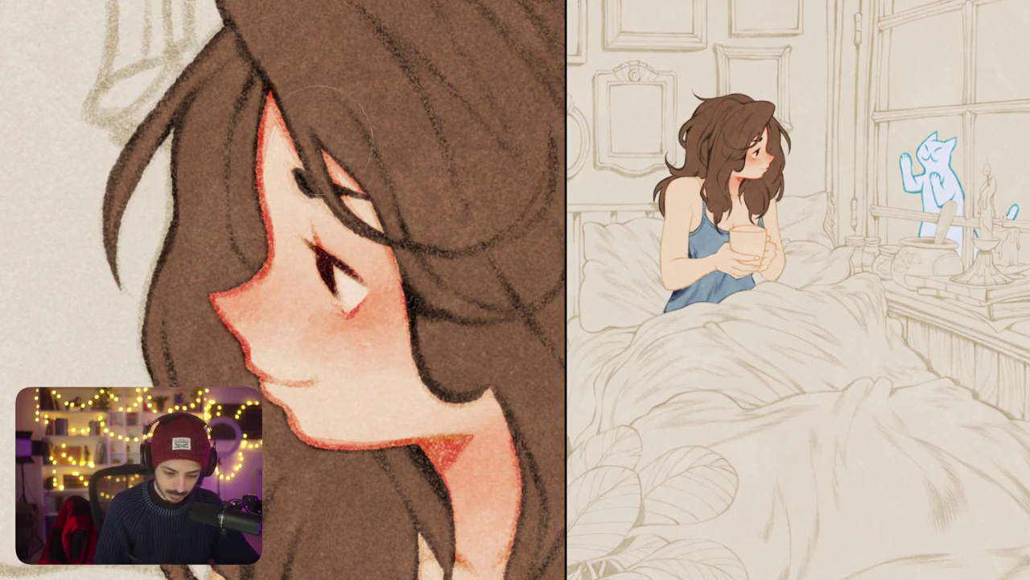
left_click_drag(161, 149, 315, 135)
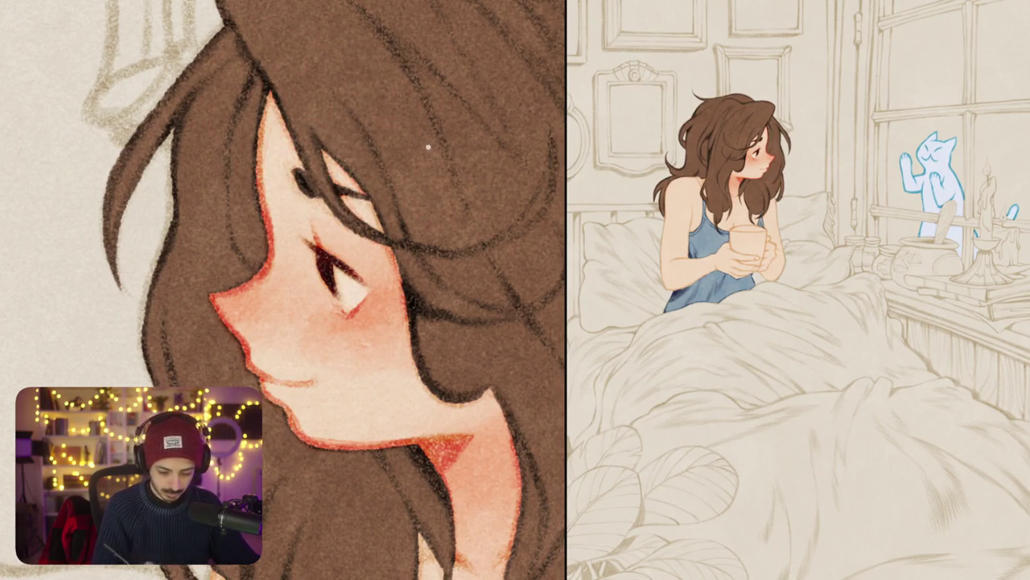
scroll(283, 290, "down", 3)
mouse_move(428, 147)
left_mouse_down()
mouse_move(338, 209)
mouse_move(334, 303)
left_mouse_up()
scroll(283, 290, "up", 3)
scroll(333, 302, "up", 2)
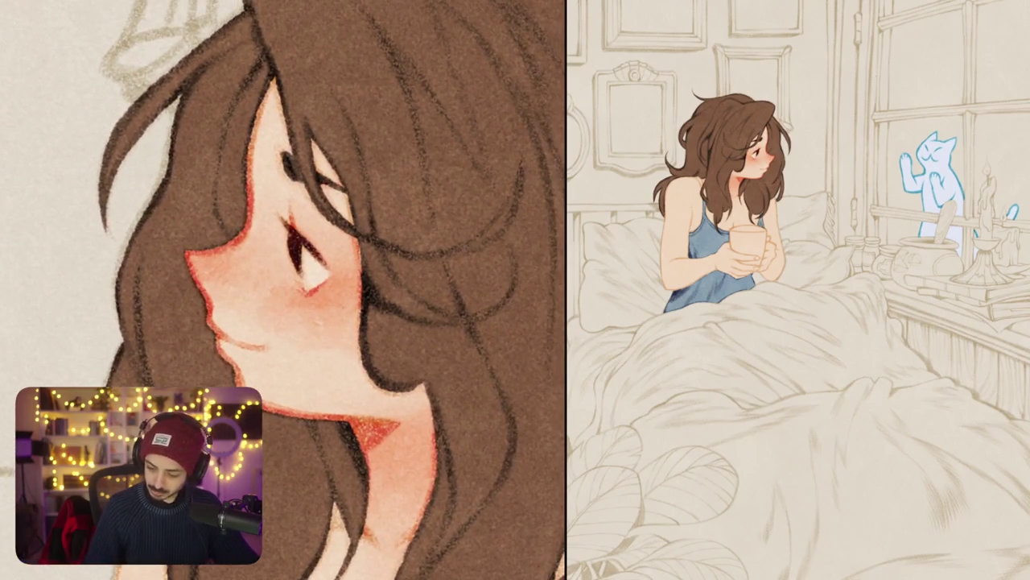
left_click_drag(333, 302, 306, 242)
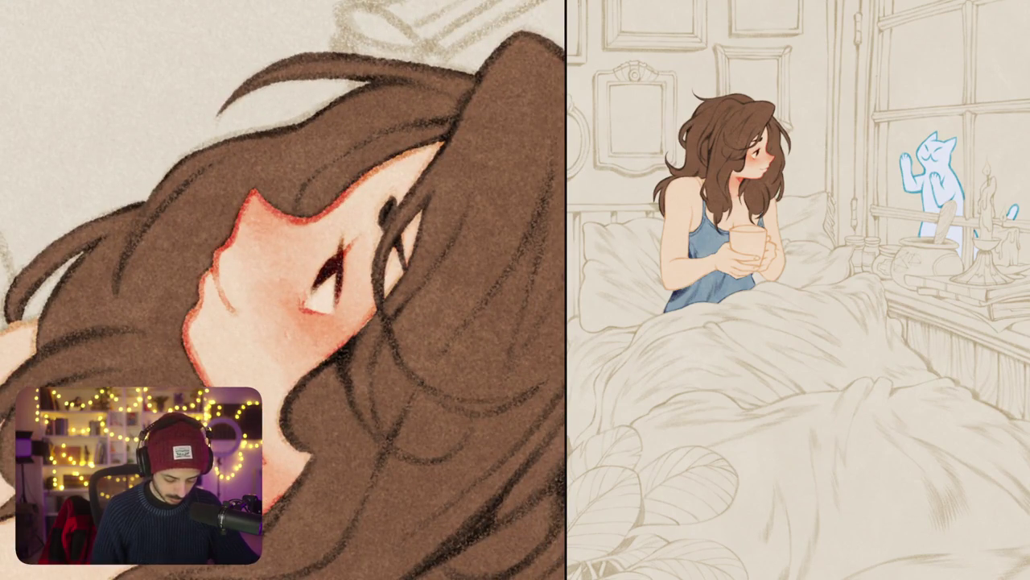
Step: Add small dark strokes to darken the iris, then flip and fit the scene to check
mouse_move(322, 275)
left_mouse_down()
mouse_move(338, 286)
mouse_move(334, 305)
left_mouse_up()
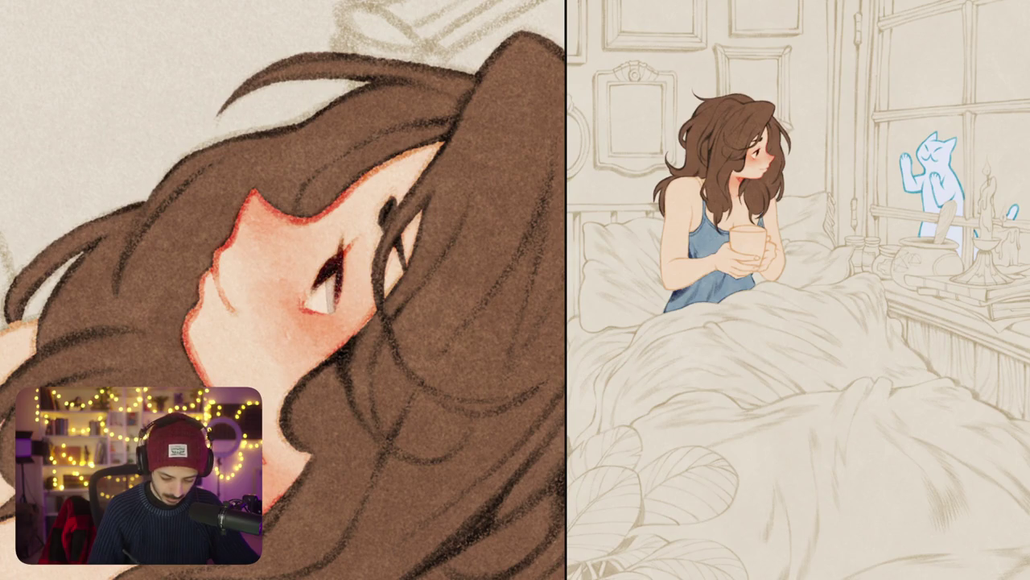
left_click_drag(362, 285, 386, 274)
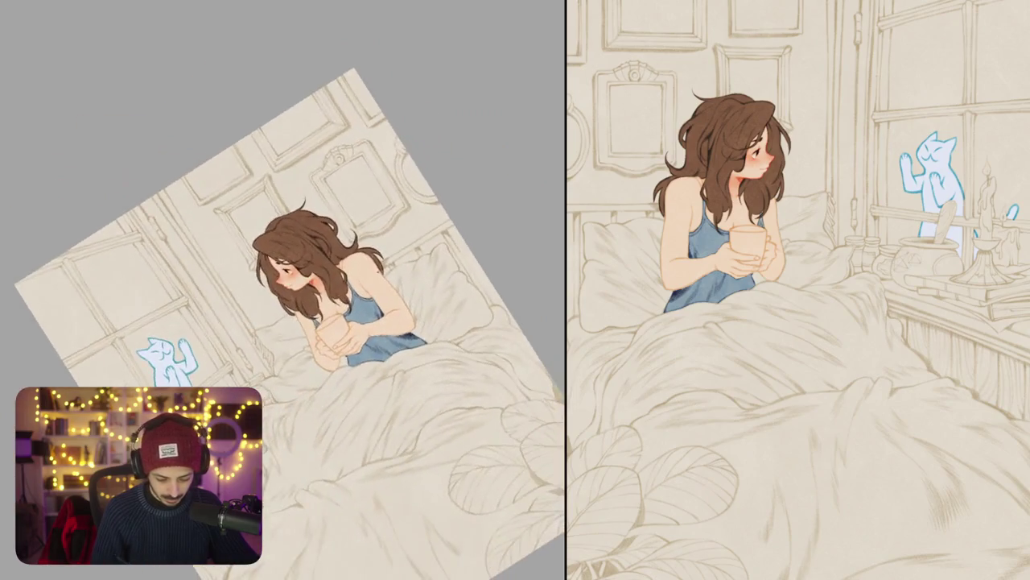
scroll(284, 274, "up", 10)
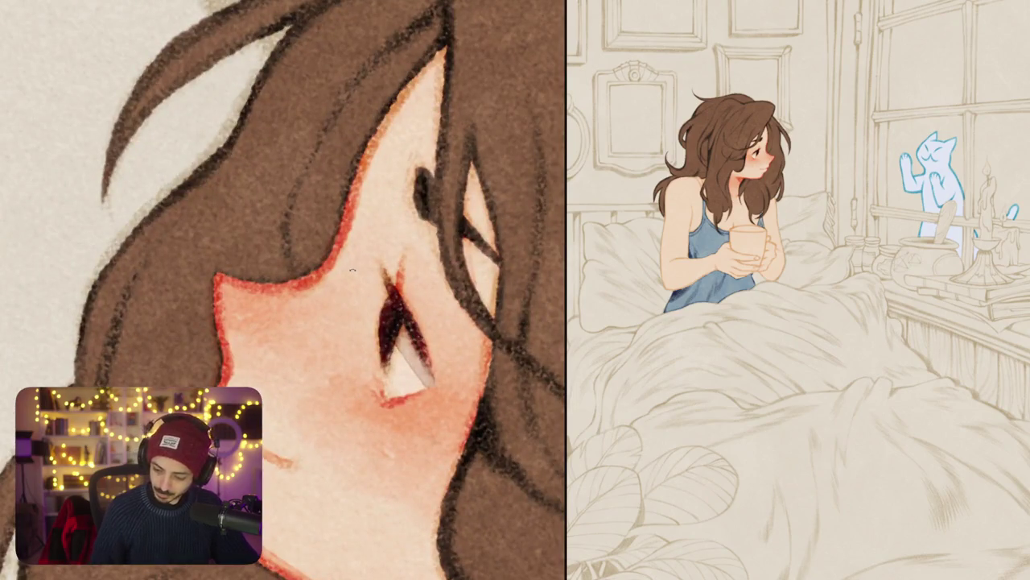
left_click_drag(390, 342, 392, 351)
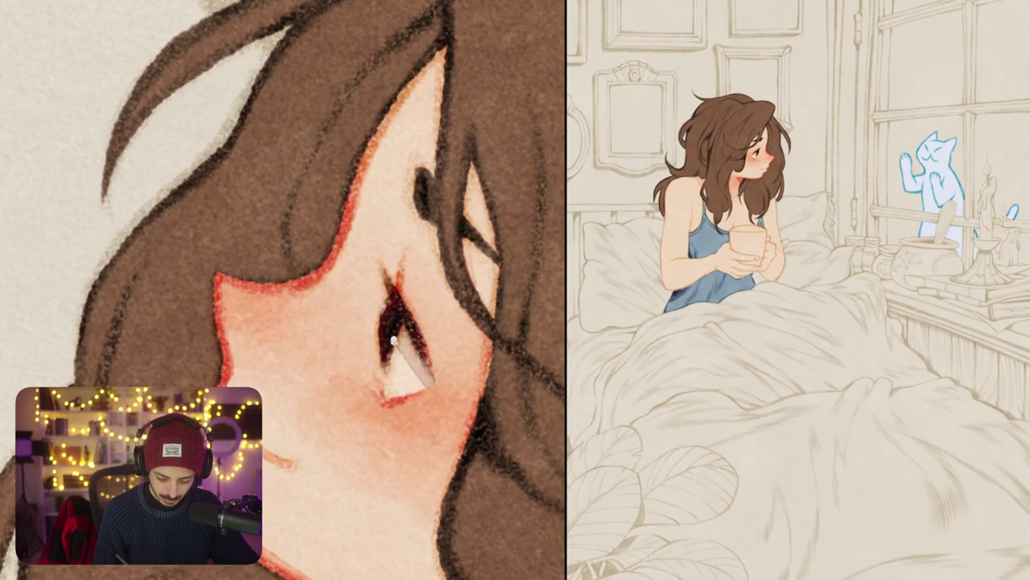
key("ctrl+0")
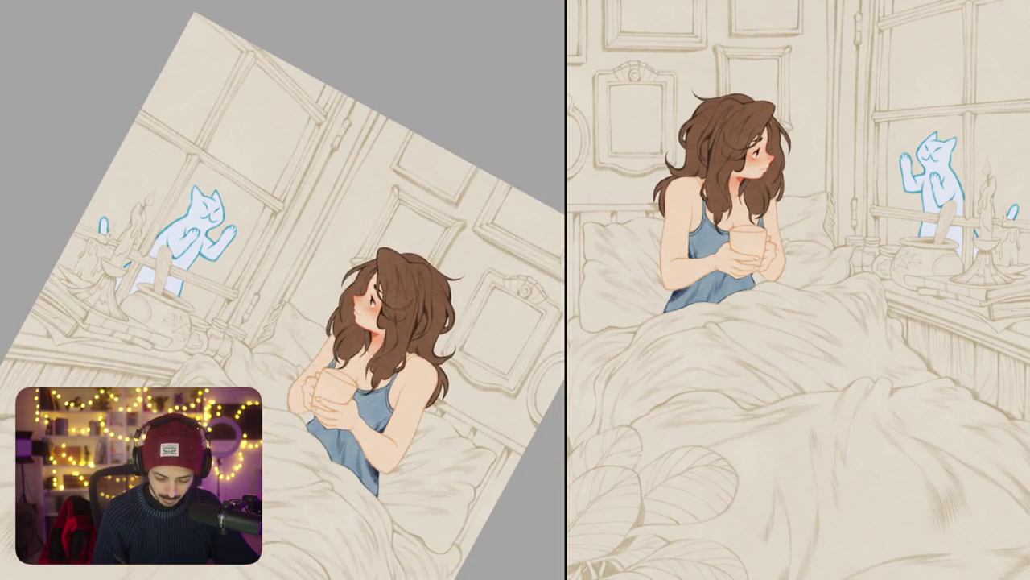
scroll(366, 302, "up", 10)
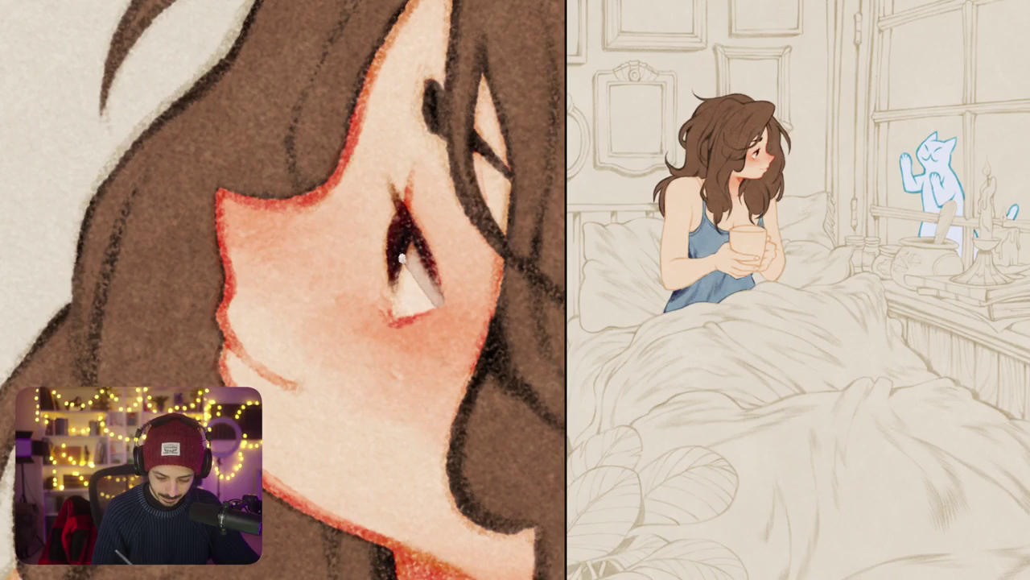
key("ctrl+0")
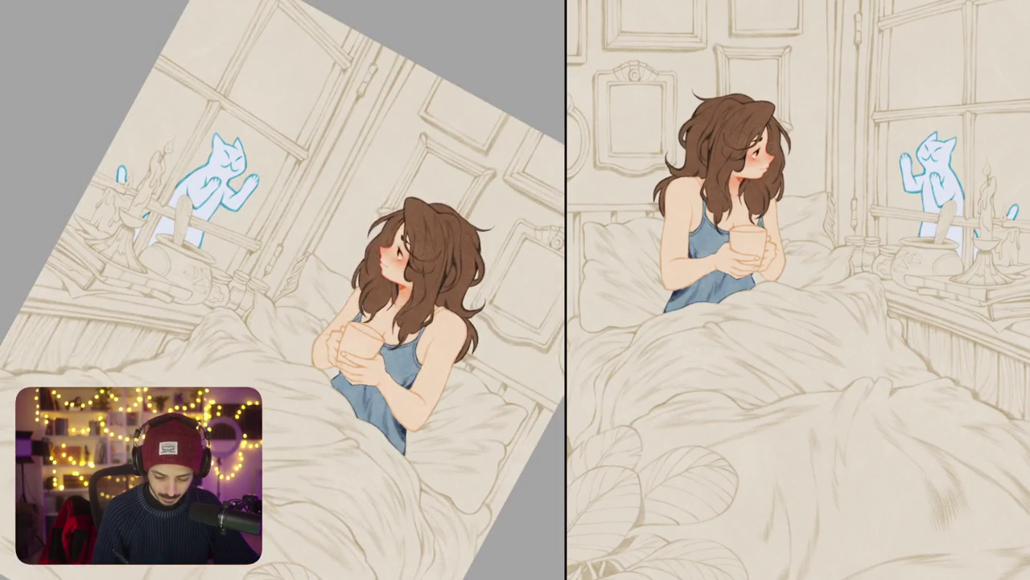
scroll(400, 254, "up", 10)
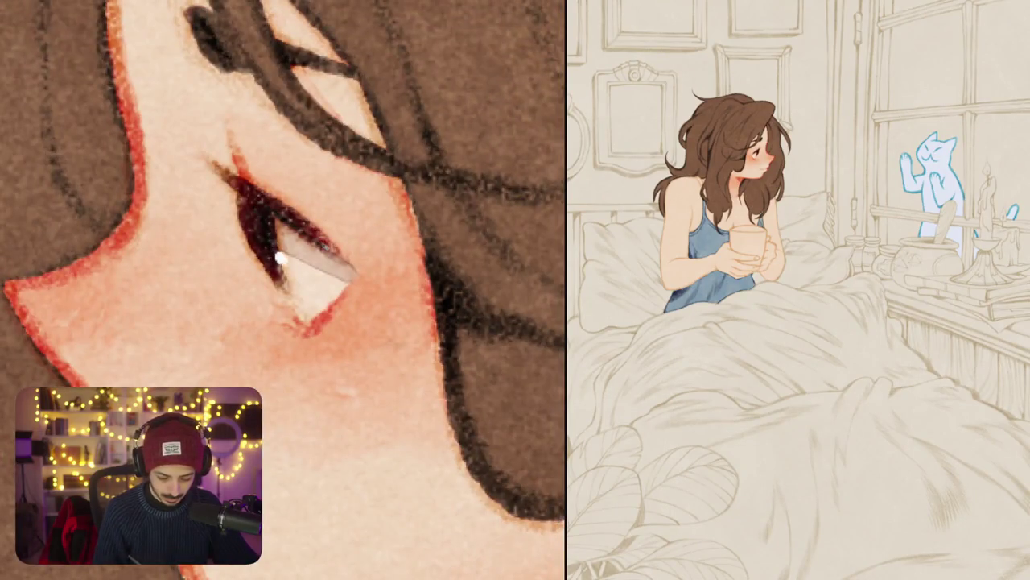
key("ctrl+0")
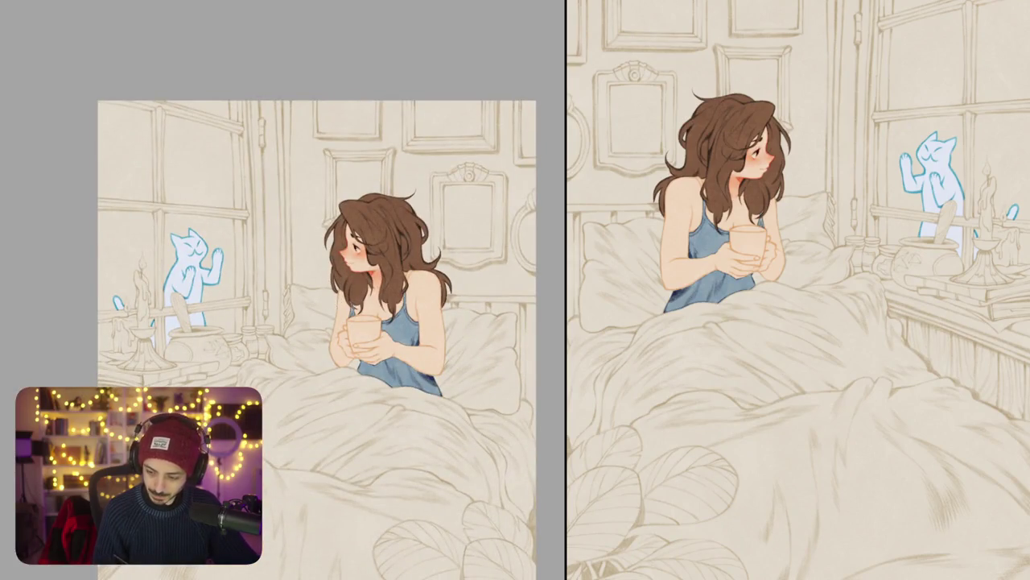
Step: Shade the top of the mug reddish-brown with a dark red edge along the rim
mouse_move(365, 328)
left_mouse_down()
mouse_move(351, 276)
mouse_move(384, 262)
left_mouse_up()
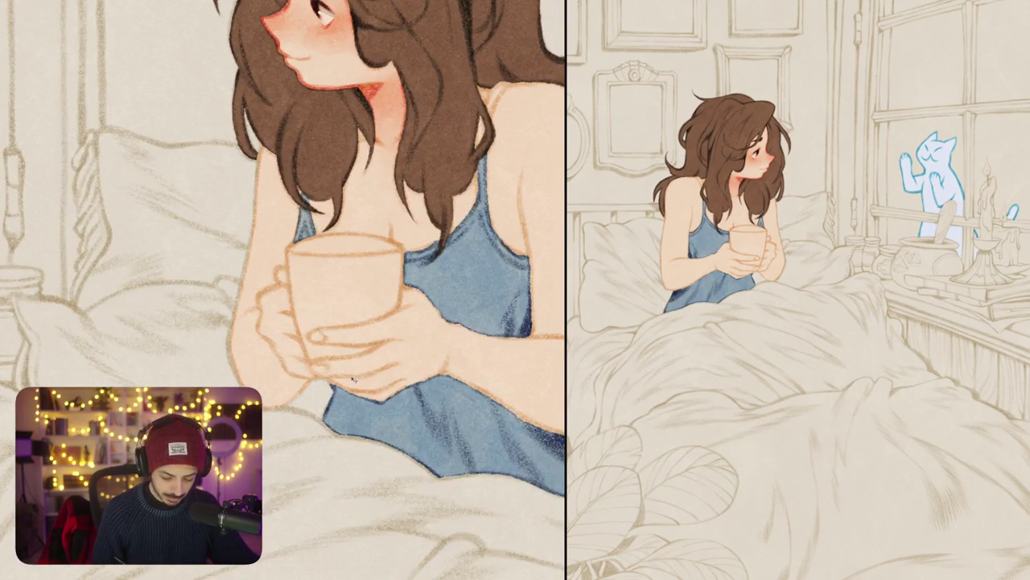
left_click_drag(349, 383, 347, 324)
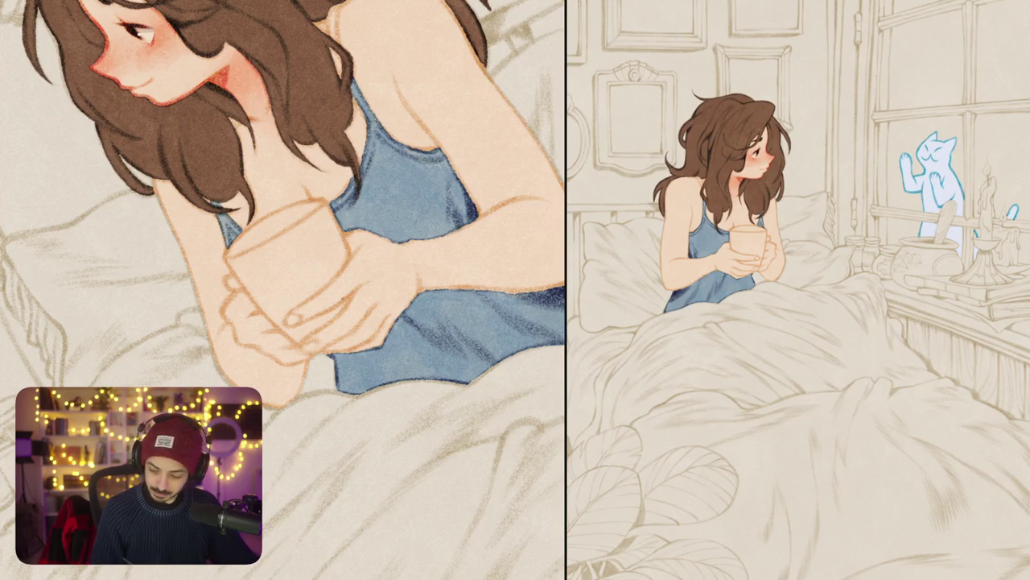
mouse_move(320, 227)
left_mouse_down()
mouse_move(267, 256)
mouse_move(321, 216)
mouse_move(233, 261)
left_mouse_up()
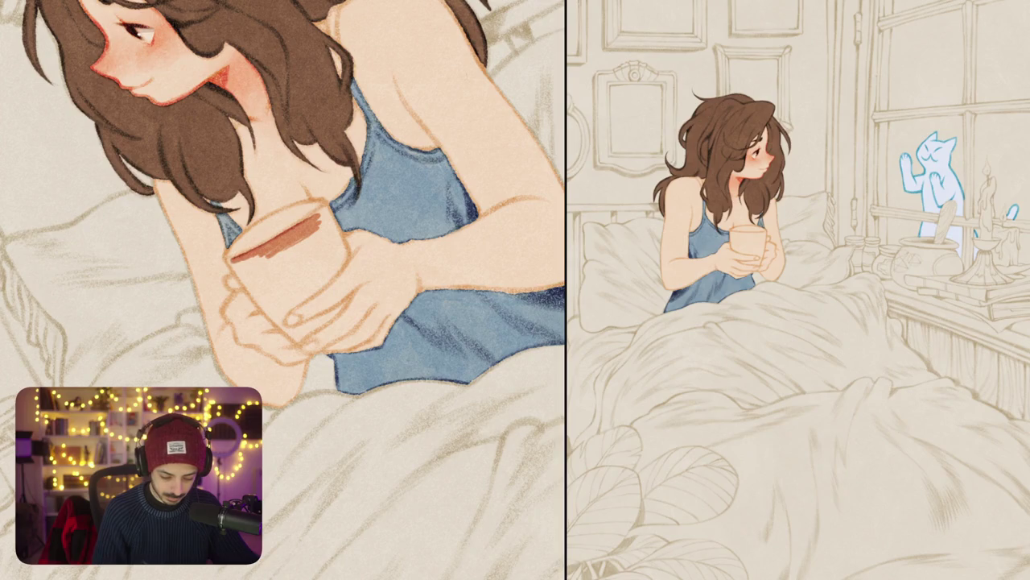
left_click_drag(327, 210, 303, 220)
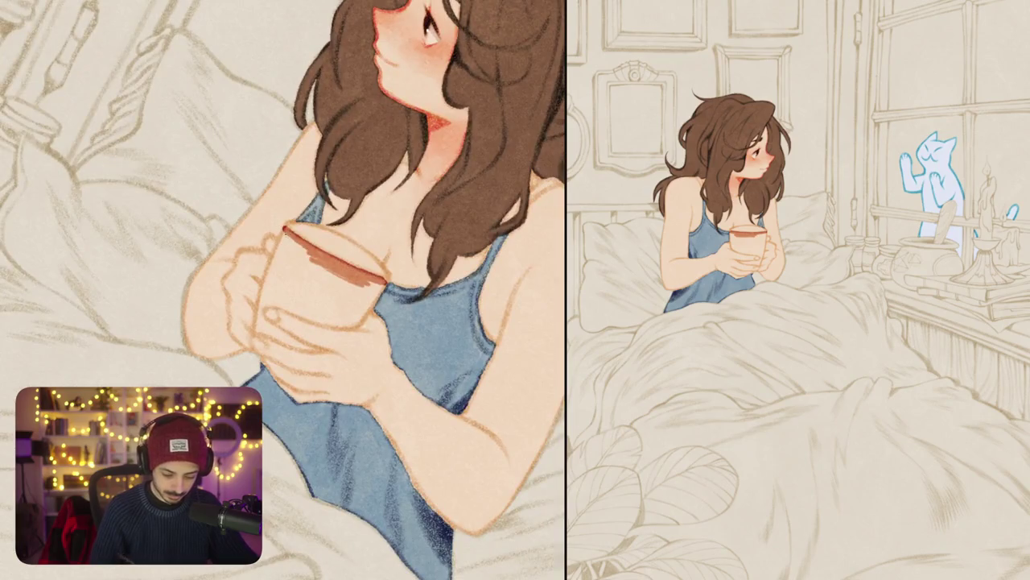
mouse_move(337, 254)
left_mouse_down()
mouse_move(329, 302)
mouse_move(346, 354)
left_mouse_up()
Step: Fill the inside of the mug with light brown up to the rim, undoing a stray dark stroke
mouse_move(341, 294)
left_mouse_down()
mouse_move(347, 358)
mouse_move(306, 351)
left_mouse_up()
mouse_move(304, 293)
left_mouse_down()
mouse_move(297, 350)
mouse_move(284, 346)
left_mouse_up()
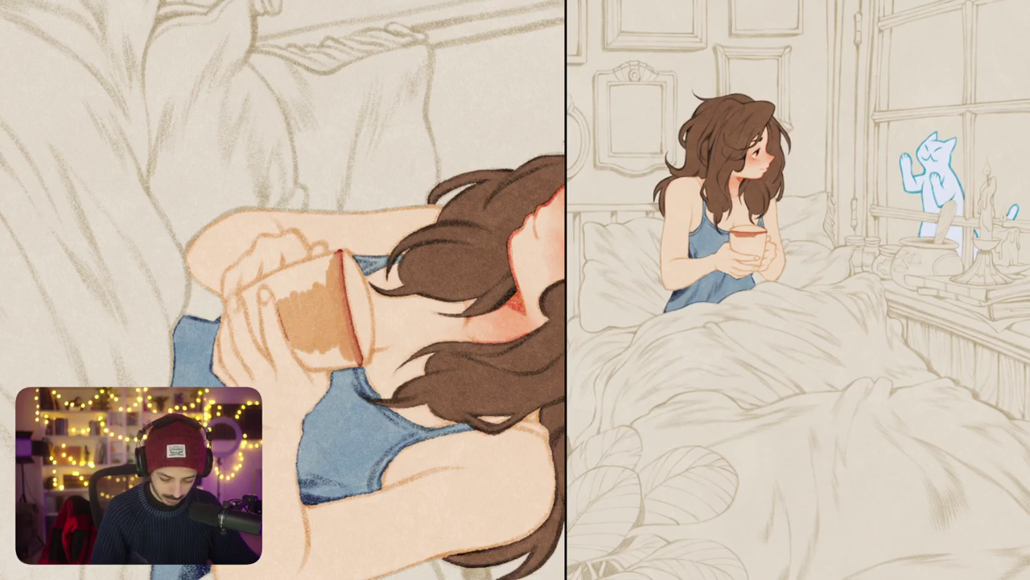
left_click_drag(343, 259, 336, 335)
key("ctrl+z")
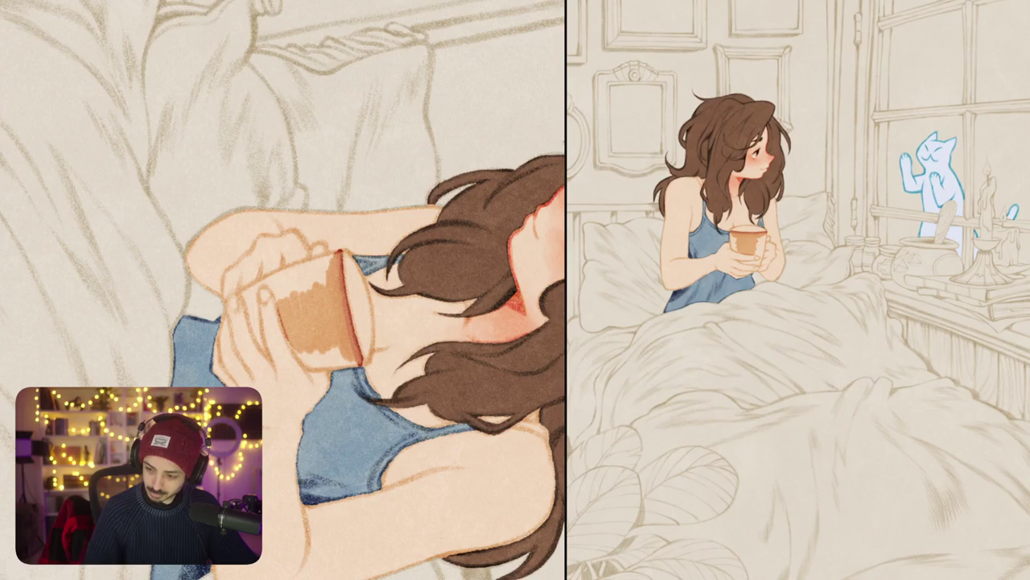
left_click_drag(326, 257, 326, 286)
mouse_move(322, 256)
left_mouse_down()
mouse_move(322, 283)
mouse_move(311, 291)
left_mouse_up()
left_click_drag(337, 260, 334, 326)
mouse_move(328, 279)
left_mouse_down()
mouse_move(326, 328)
mouse_move(333, 358)
mouse_move(348, 363)
left_mouse_up()
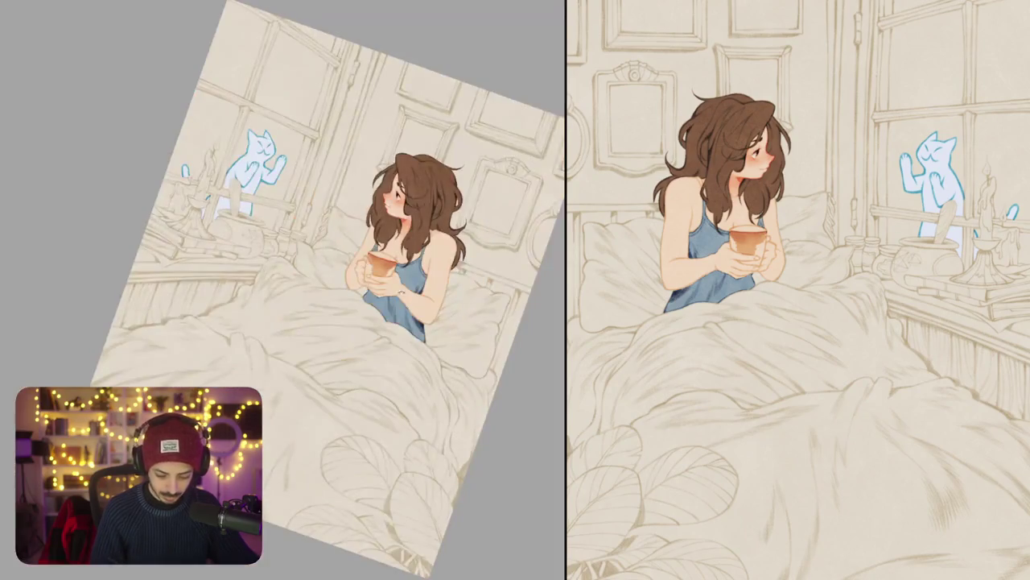
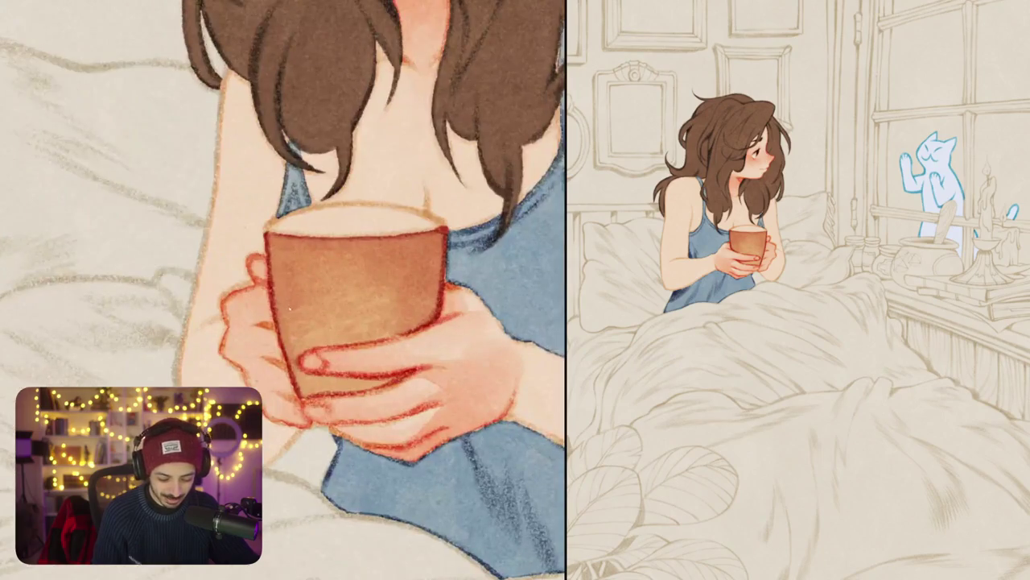
Step: Try a darker stroke on the mug's side, undo it, and reposition the painting view
left_click_drag(292, 306, 294, 345)
key("ctrl+z")
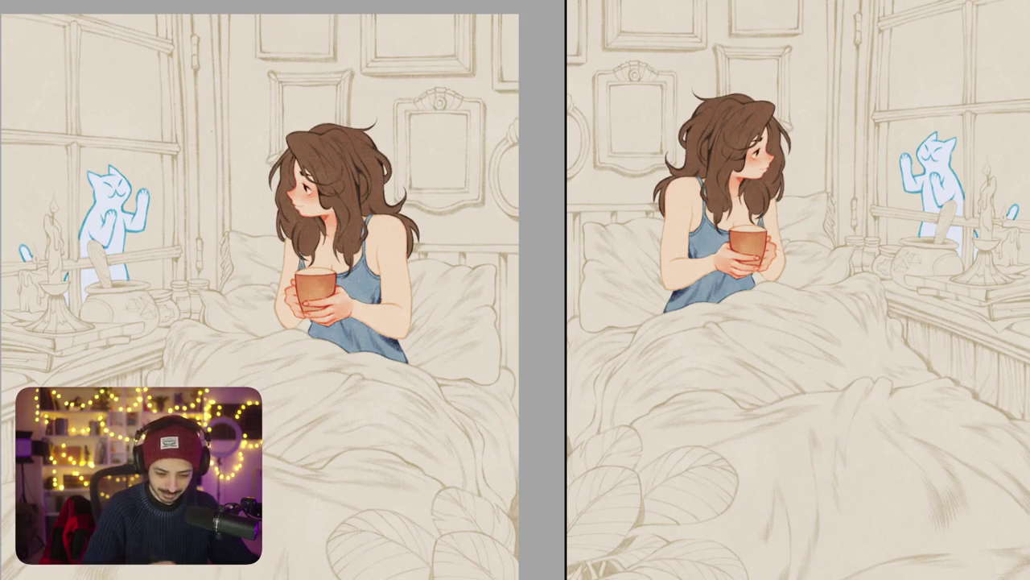
left_click_drag(337, 154, 314, 140)
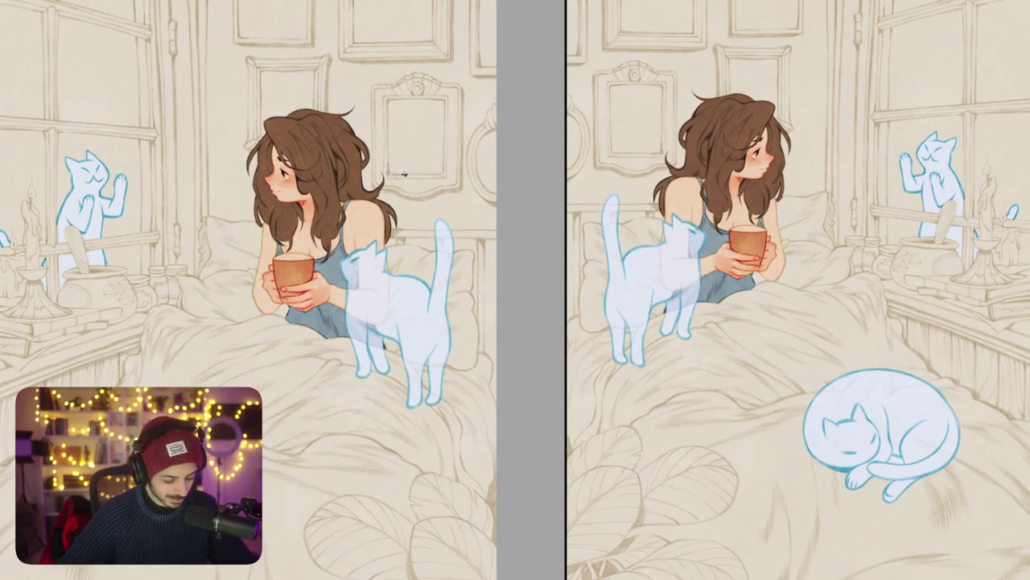
left_click_drag(404, 173, 435, 190)
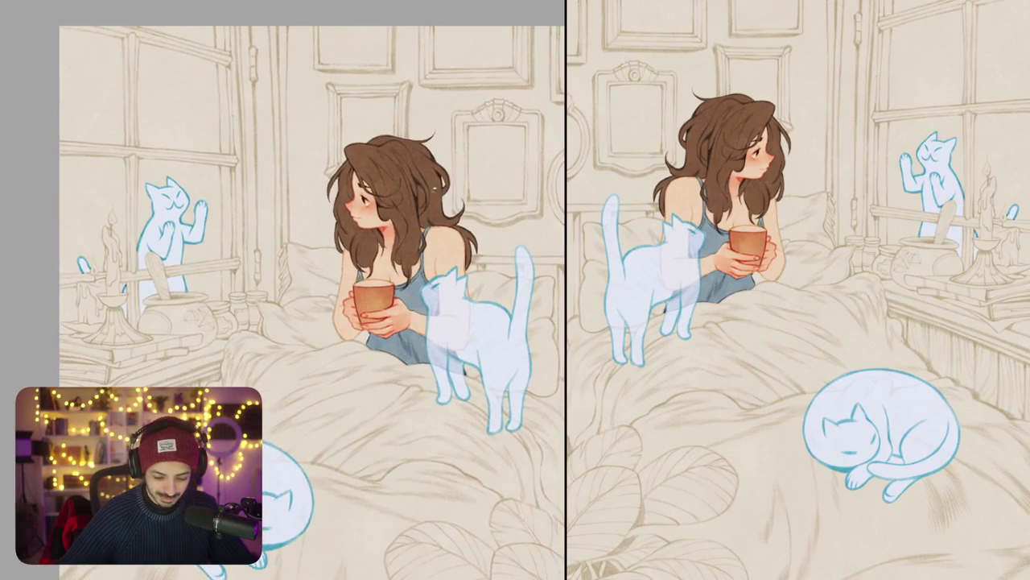
Step: Shade the left edge of the hand and forearm orange-red, undoing one stray stroke under the hand
scroll(419, 188, "down", 3)
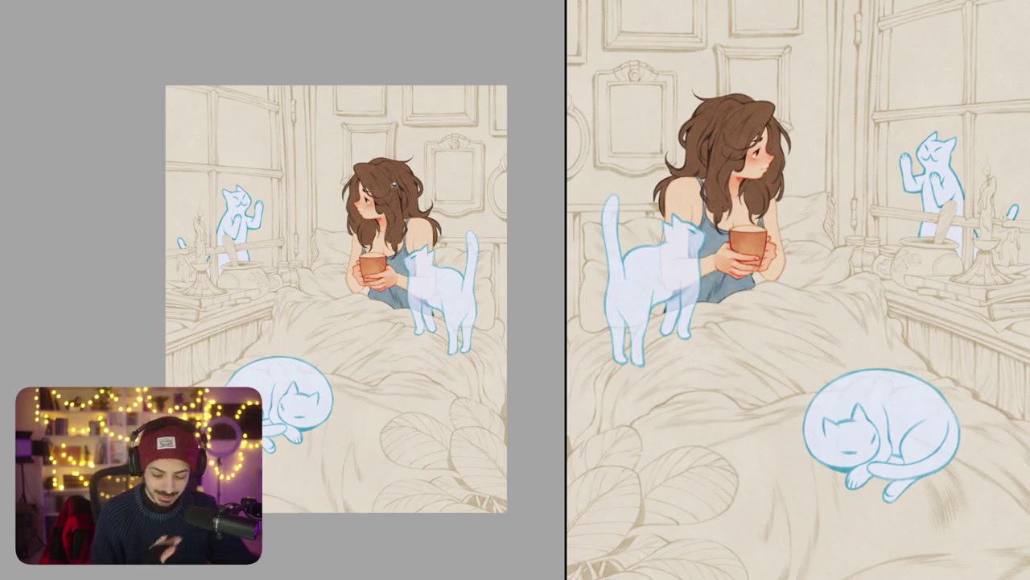
scroll(383, 235, "up", 5)
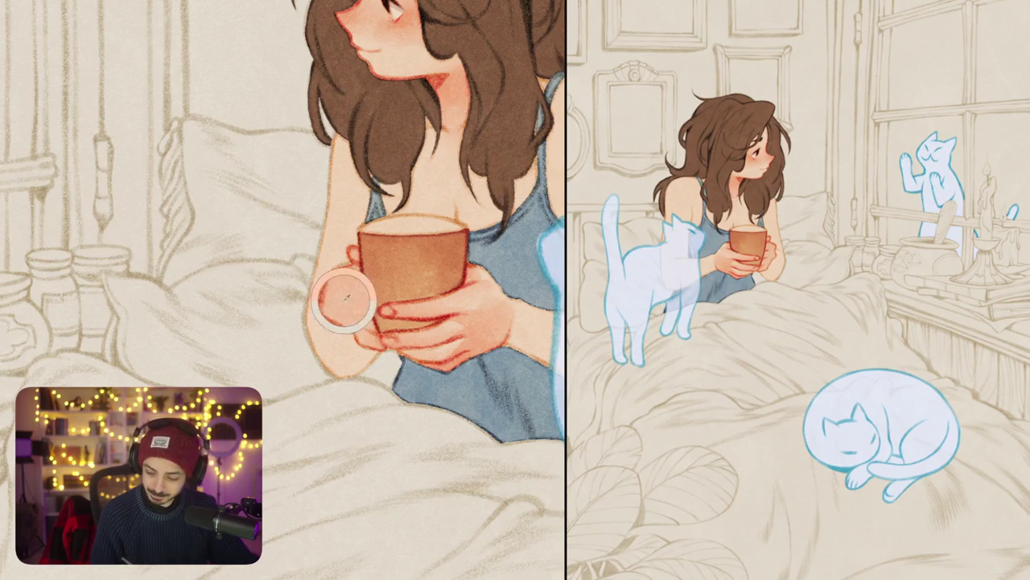
left_click_drag(375, 348, 356, 378)
key("ctrl+z")
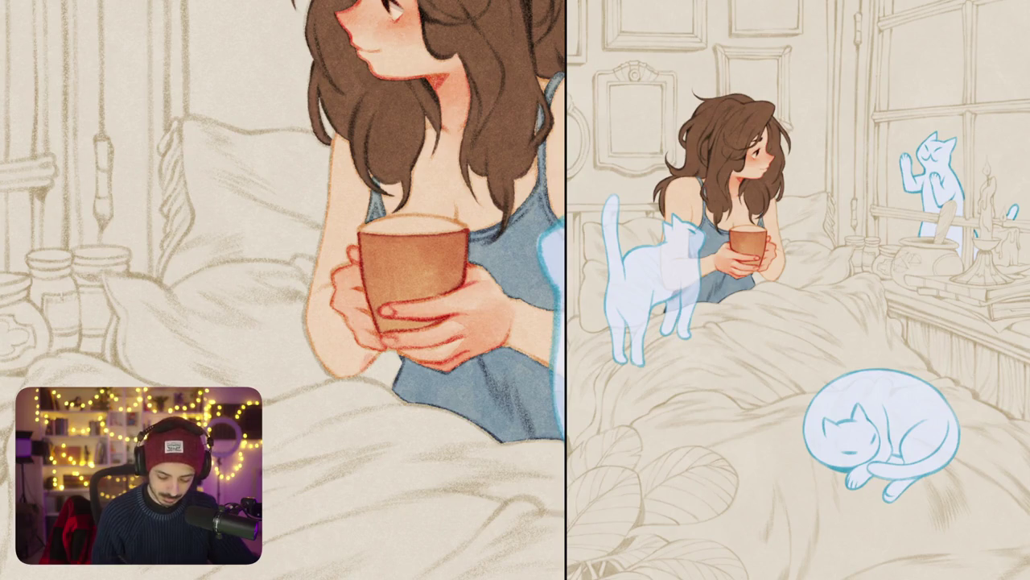
left_click_drag(359, 357, 358, 348)
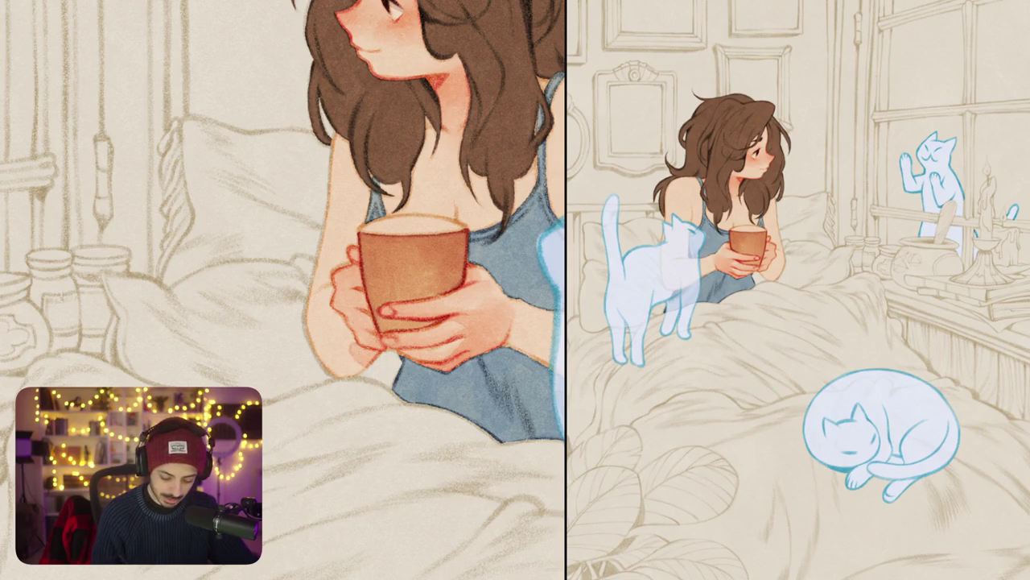
left_click_drag(341, 314, 325, 369)
mouse_move(335, 332)
left_mouse_down()
mouse_move(320, 359)
mouse_move(358, 377)
mouse_move(343, 366)
left_mouse_up()
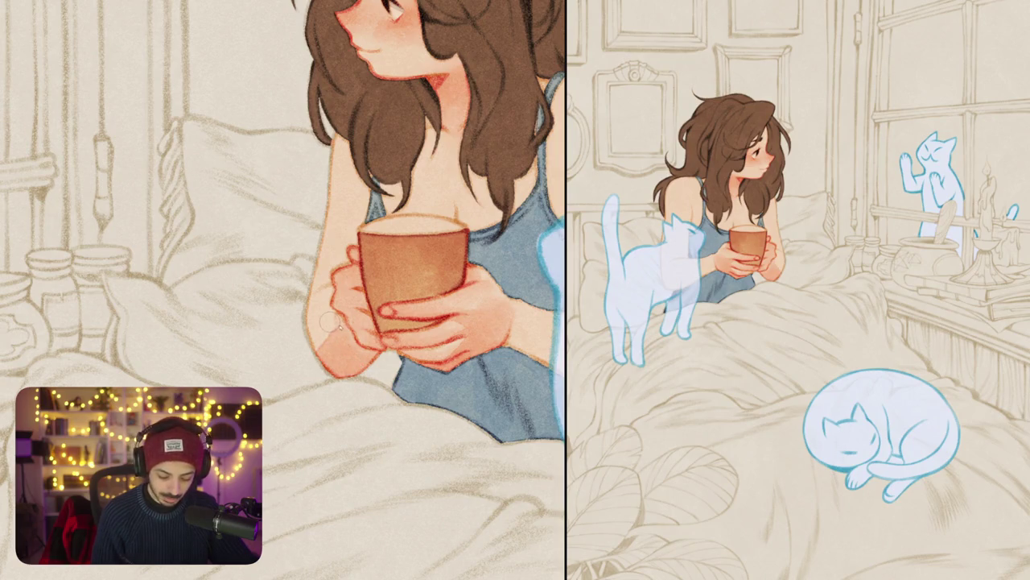
Step: Mirror the canvas view horizontally and fit the whole painting to check the shading
key("h")
key("ctrl+0")
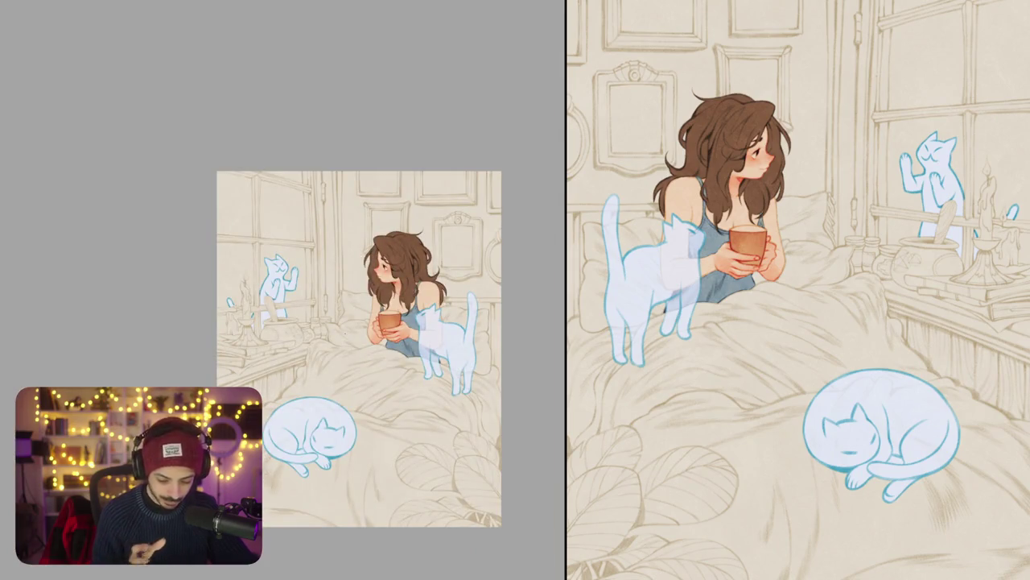
left_click_drag(346, 334, 368, 231)
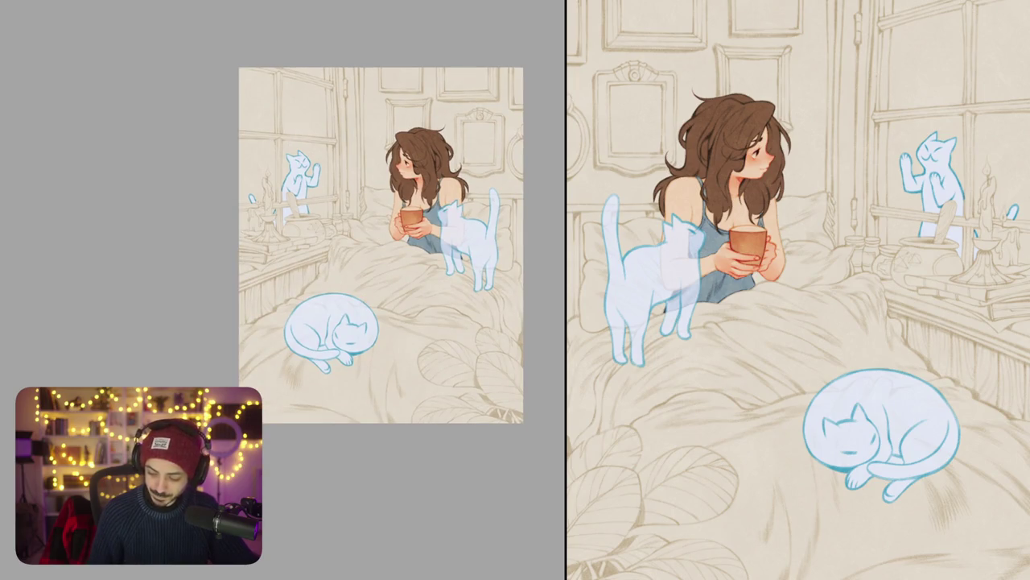
key("ctrl+plus")
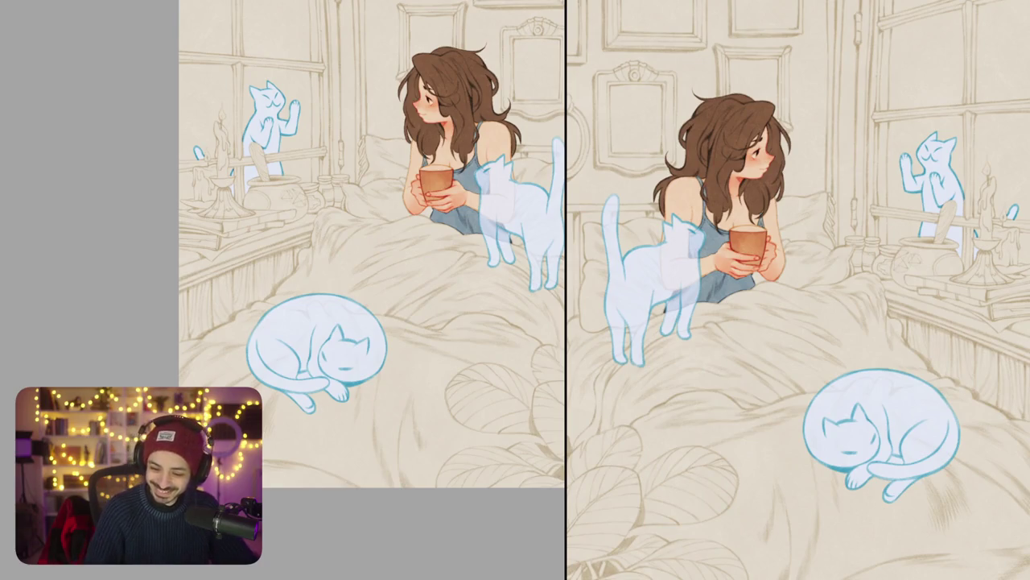
Step: Turn the canvas upright over the bed with the shelf and sleeping cat in view
left_click_drag(363, 299, 363, 298)
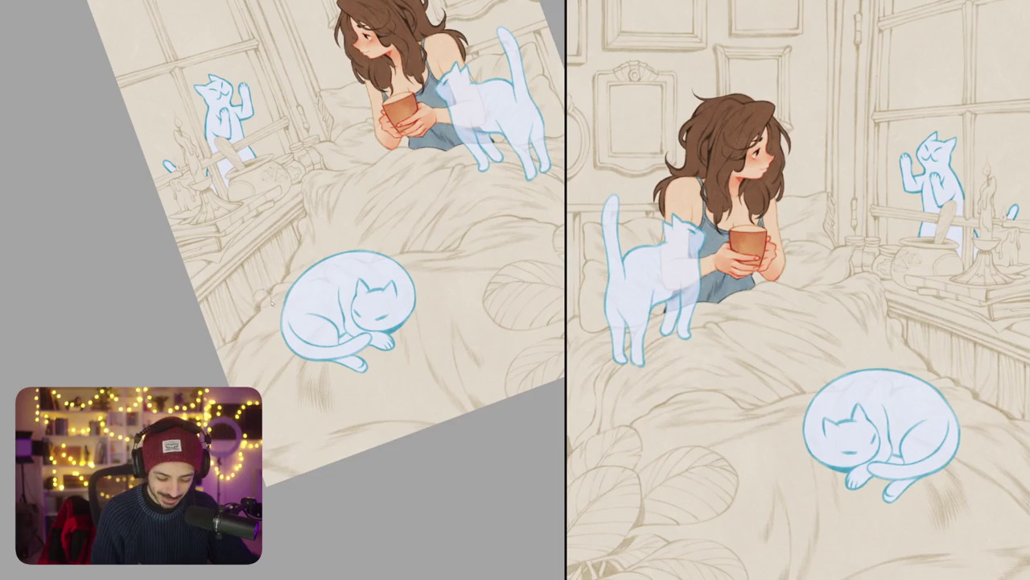
scroll(322, 290, "up", 3)
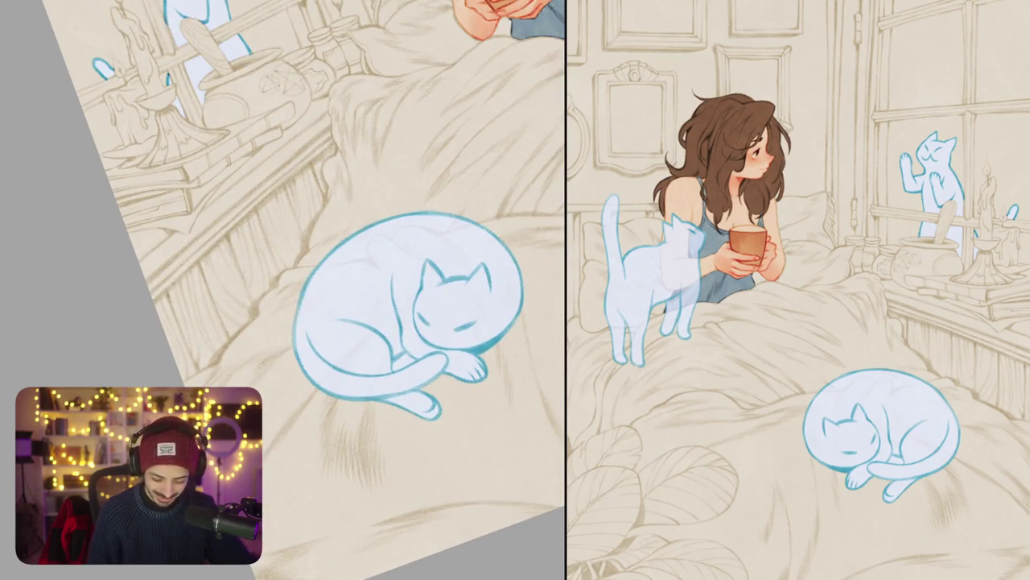
left_click_drag(442, 521, 386, 339)
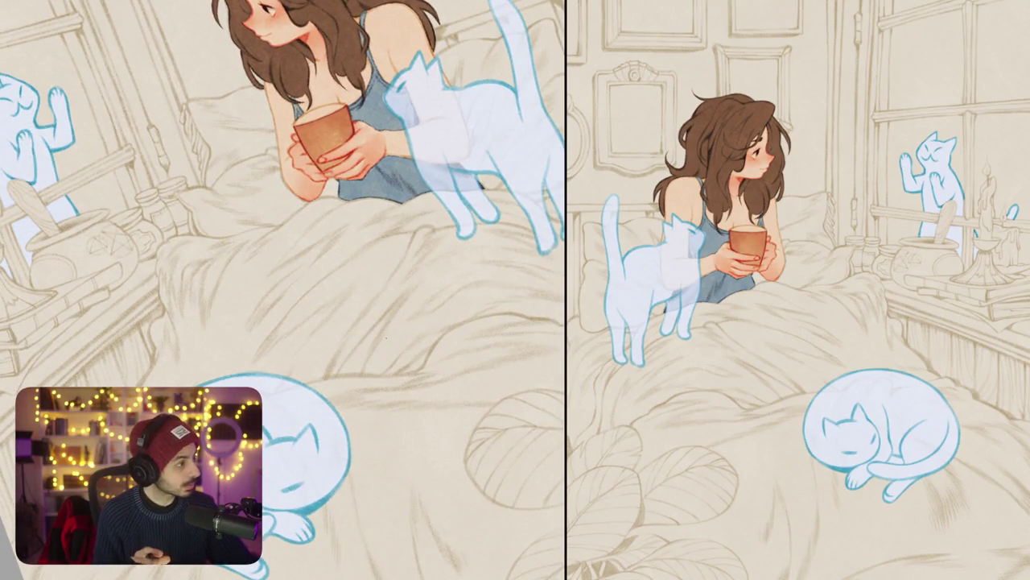
left_click_drag(387, 338, 386, 297)
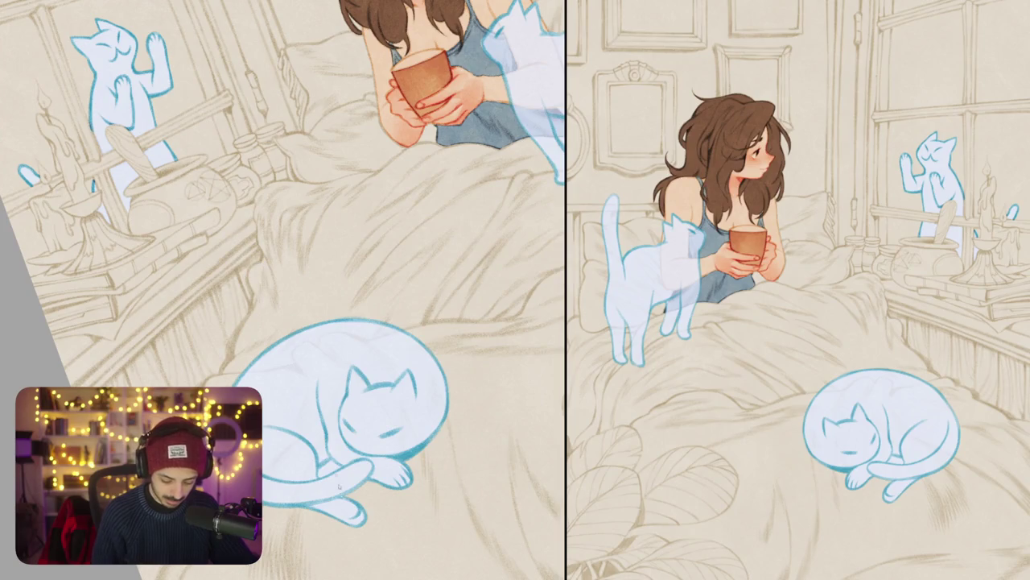
Step: Paint small white highlight strokes on the bedding, then hide the ghost cats
left_click_drag(268, 302, 262, 261)
left_click_drag(256, 298, 224, 370)
left_click_drag(338, 378, 355, 321)
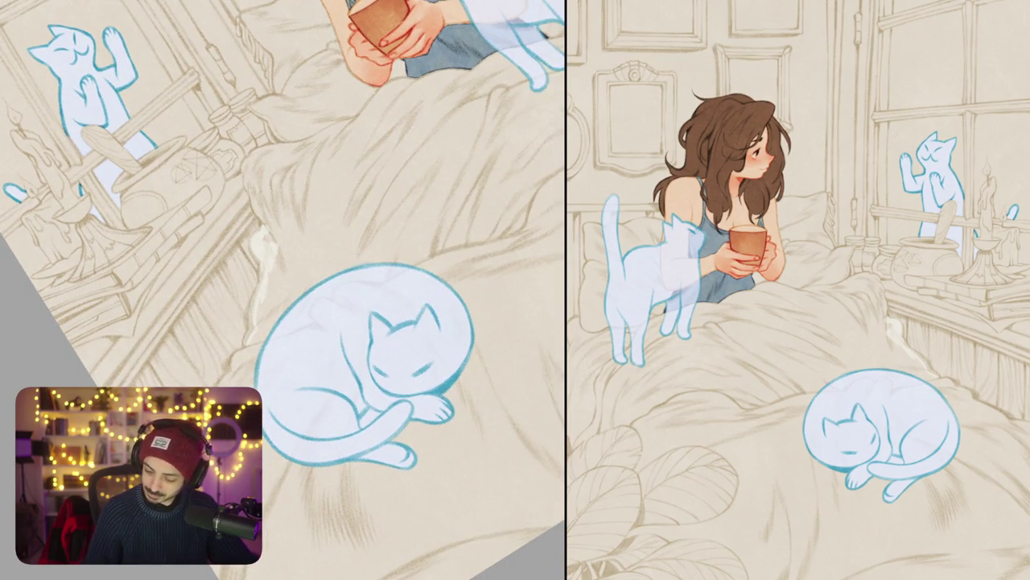
key("ctrl+z")
key("ctrl+z")
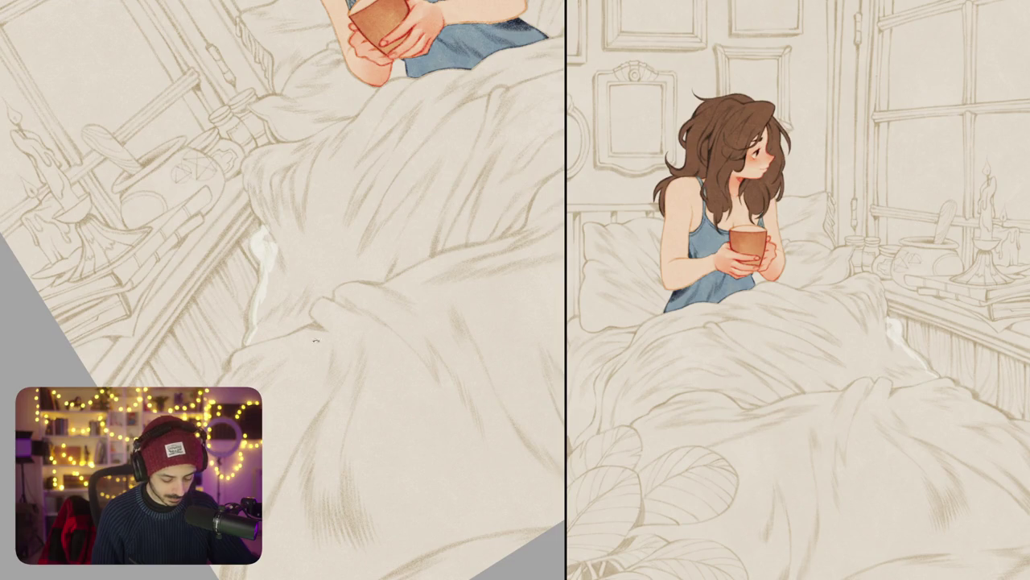
Step: Lengthen the white highlight along the blanket fold to the right and down another fold
mouse_move(275, 335)
left_mouse_down()
mouse_move(305, 326)
mouse_move(315, 297)
left_mouse_up()
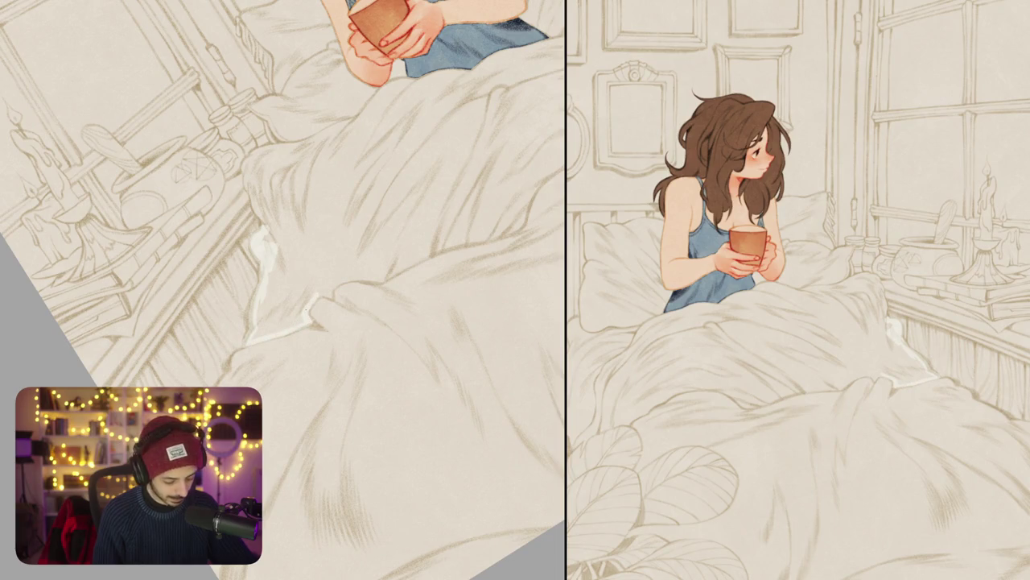
scroll(322, 307, "up", 3)
left_click_drag(314, 284, 438, 258)
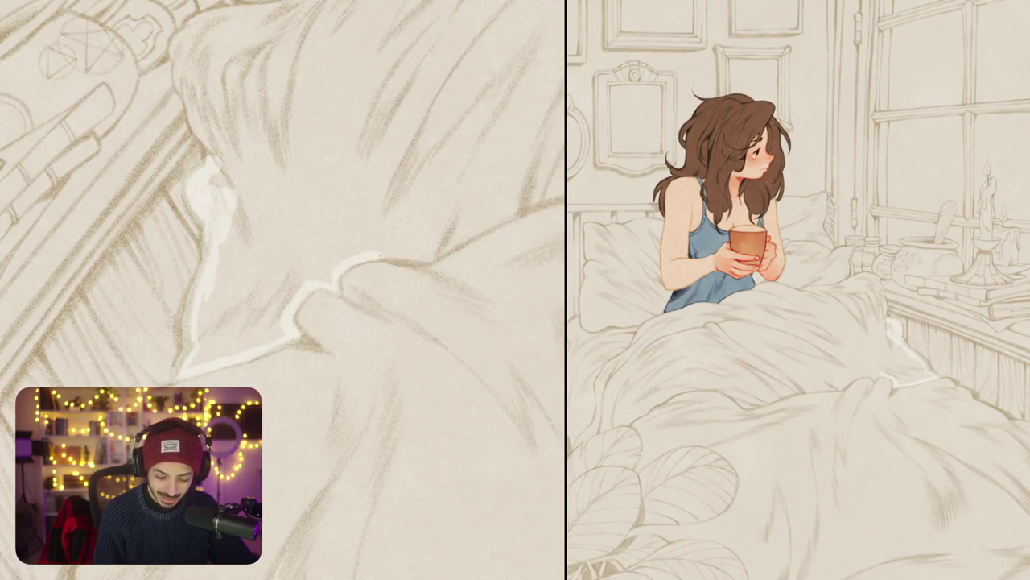
scroll(281, 241, "right", 3)
left_click_drag(298, 326, 416, 266)
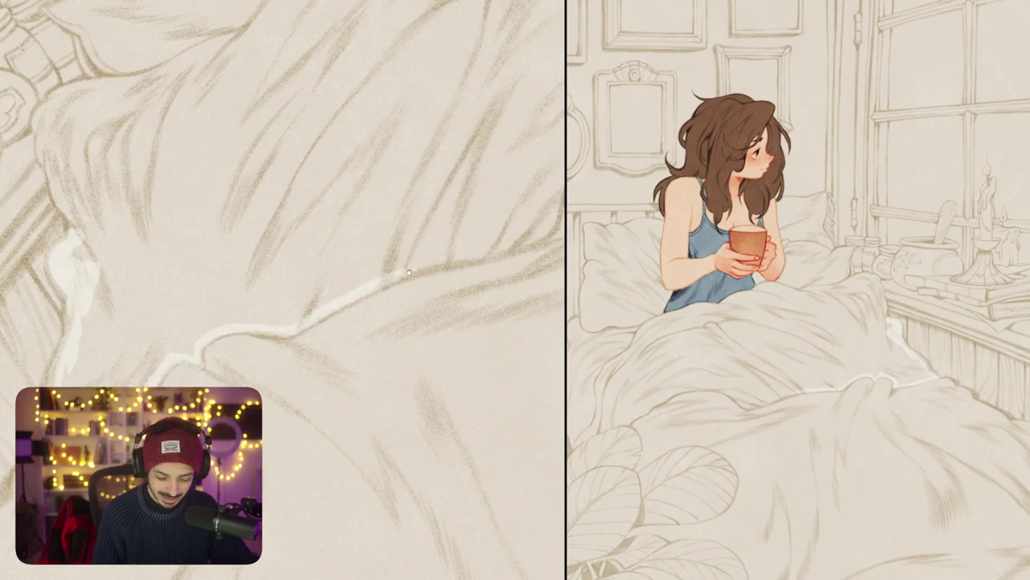
scroll(282, 241, "up", 2)
left_click_drag(295, 328, 443, 277)
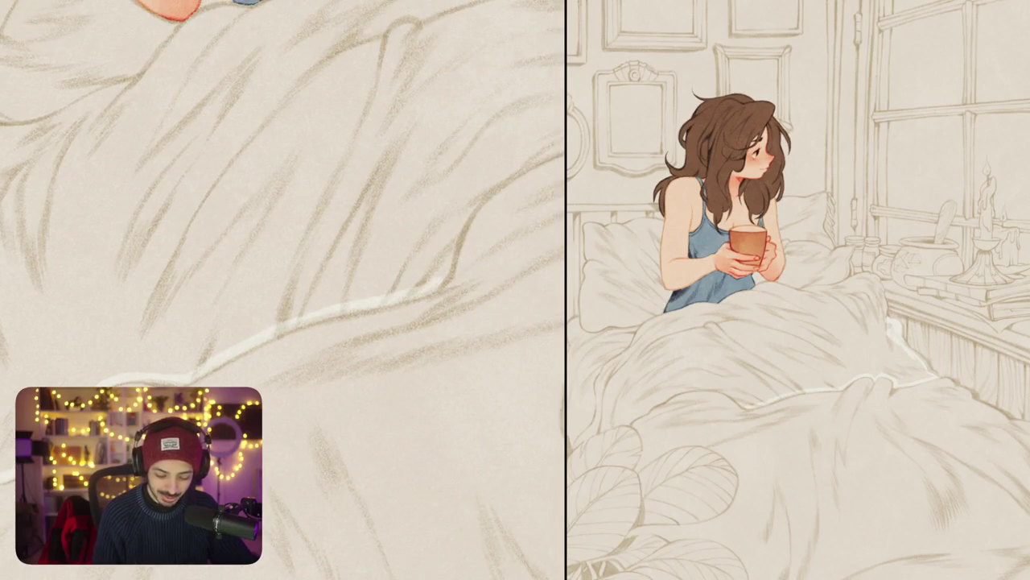
scroll(281, 242, "up", 2)
mouse_move(412, 219)
left_mouse_down()
mouse_move(367, 256)
mouse_move(332, 326)
left_mouse_up()
scroll(282, 241, "up", 3)
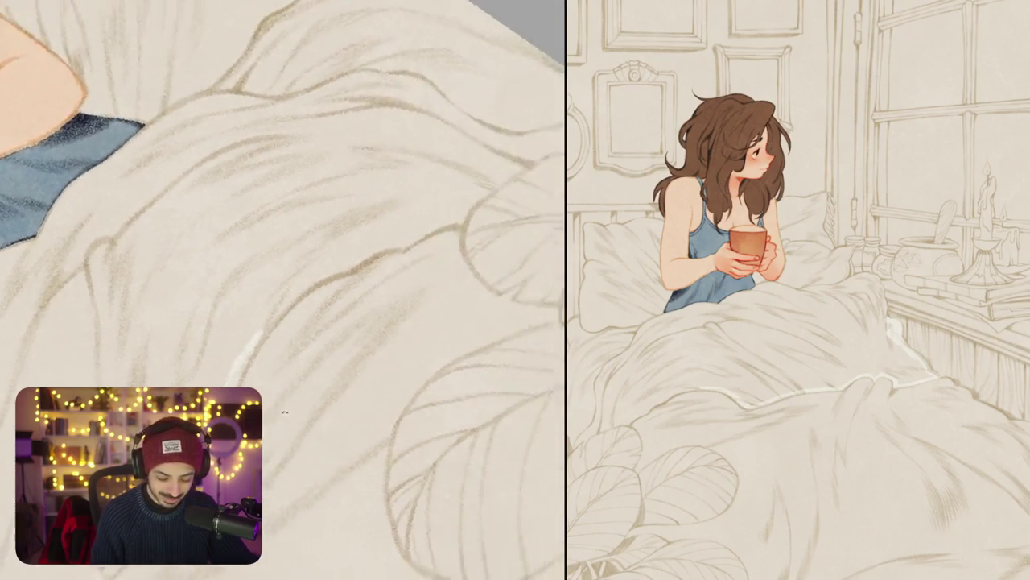
mouse_move(325, 257)
left_mouse_down()
mouse_move(278, 311)
mouse_move(250, 367)
mouse_move(304, 293)
mouse_move(393, 238)
left_mouse_up()
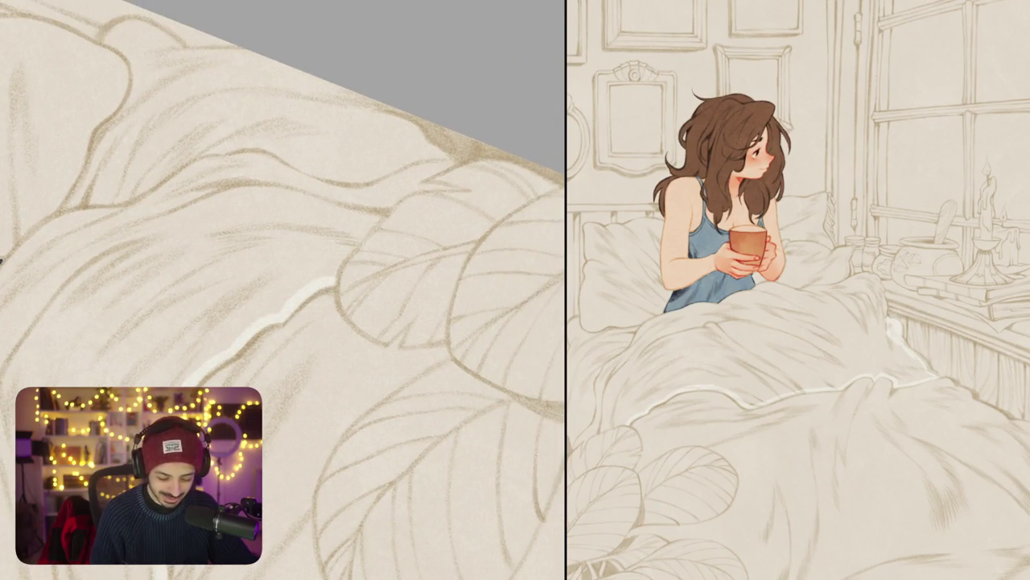
Step: Add white highlights up the blanket edge and near the leaf edge, rotating the canvas
left_click_drag(330, 275, 396, 199)
left_click_drag(282, 290, 233, 242)
left_click_drag(330, 269, 348, 301)
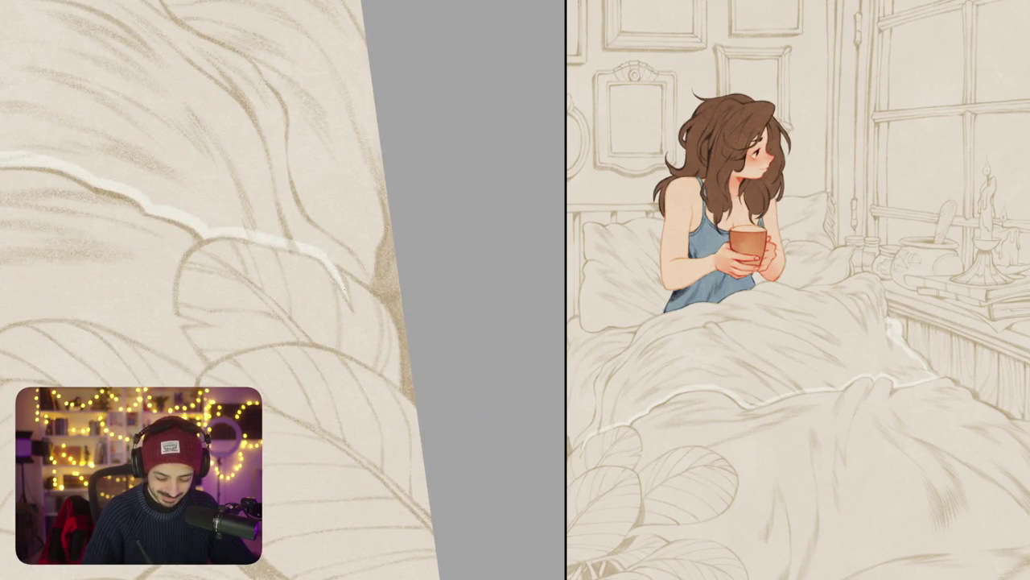
mouse_move(319, 246)
left_mouse_down()
mouse_move(367, 272)
mouse_move(376, 175)
left_mouse_up()
left_click_drag(349, 254, 309, 254)
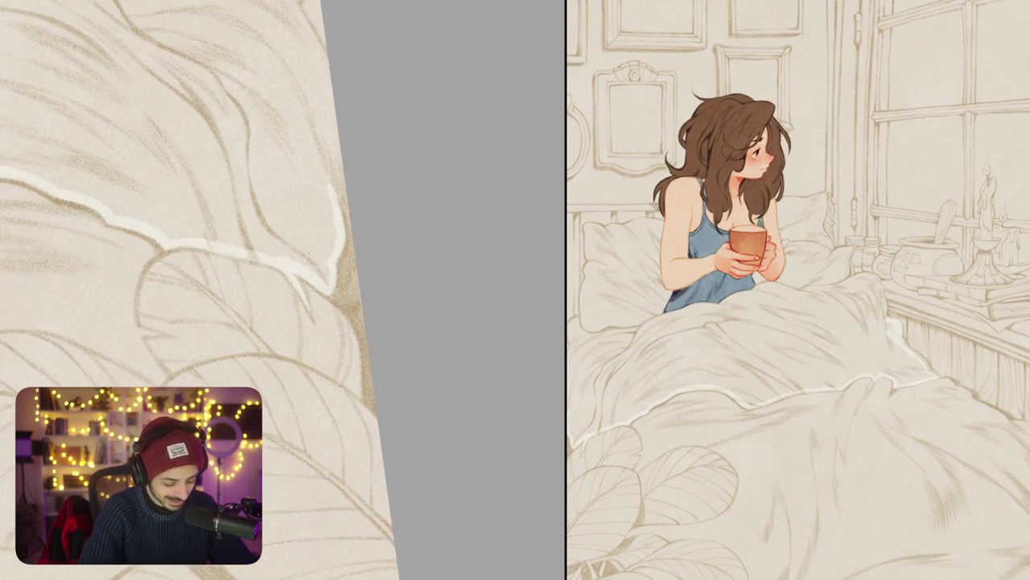
scroll(390, 286, "down", 3)
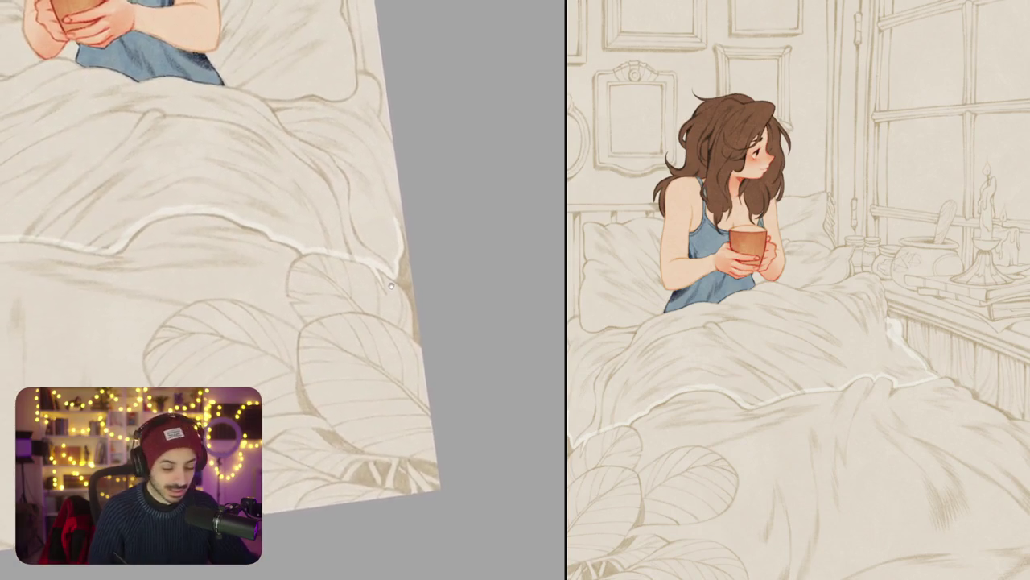
scroll(390, 286, "down", 2)
scroll(411, 288, "up", 4)
scroll(413, 289, "up", 1)
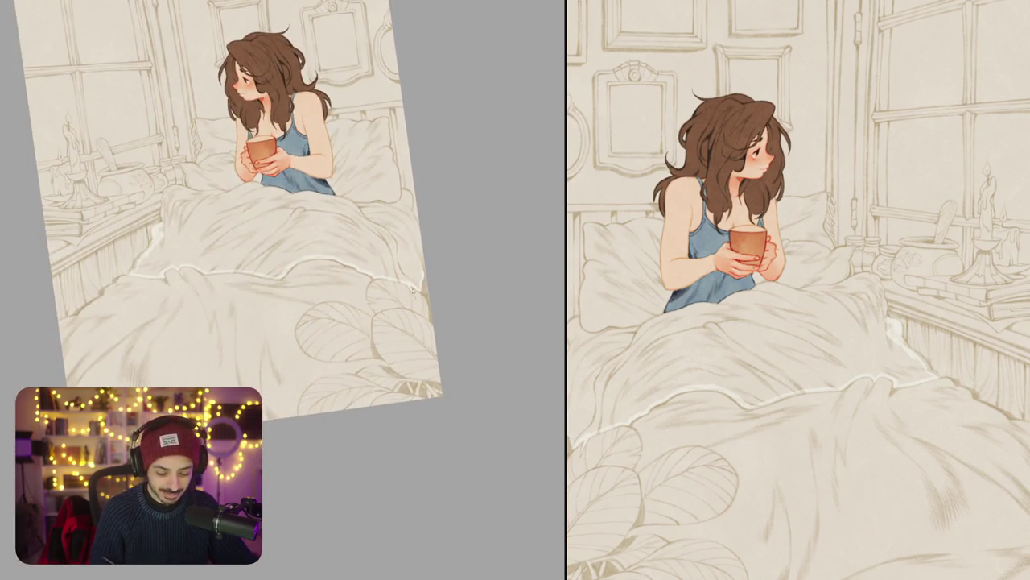
scroll(411, 254, "up", 3)
scroll(391, 226, "up", 2)
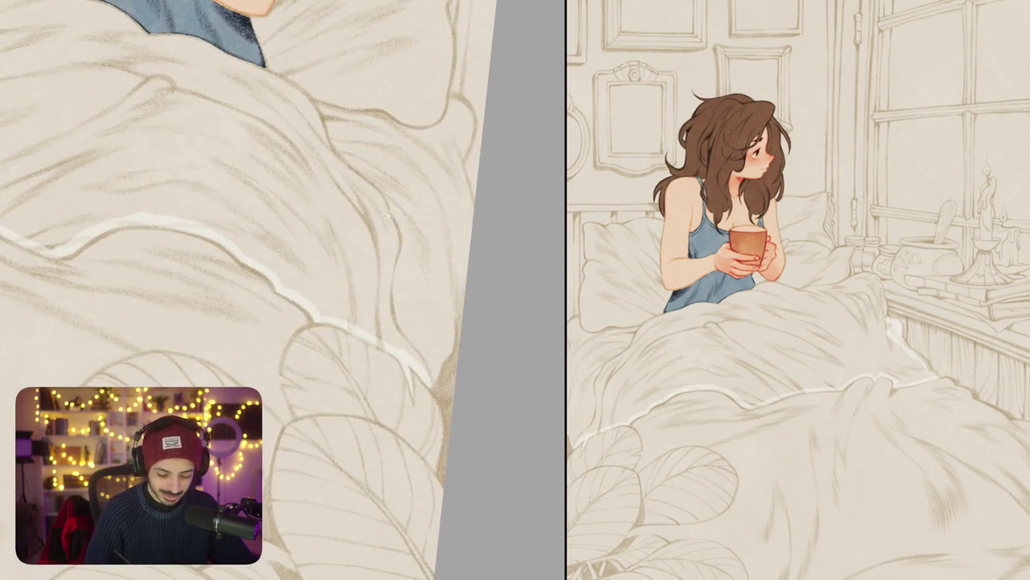
left_click_drag(396, 235, 386, 299)
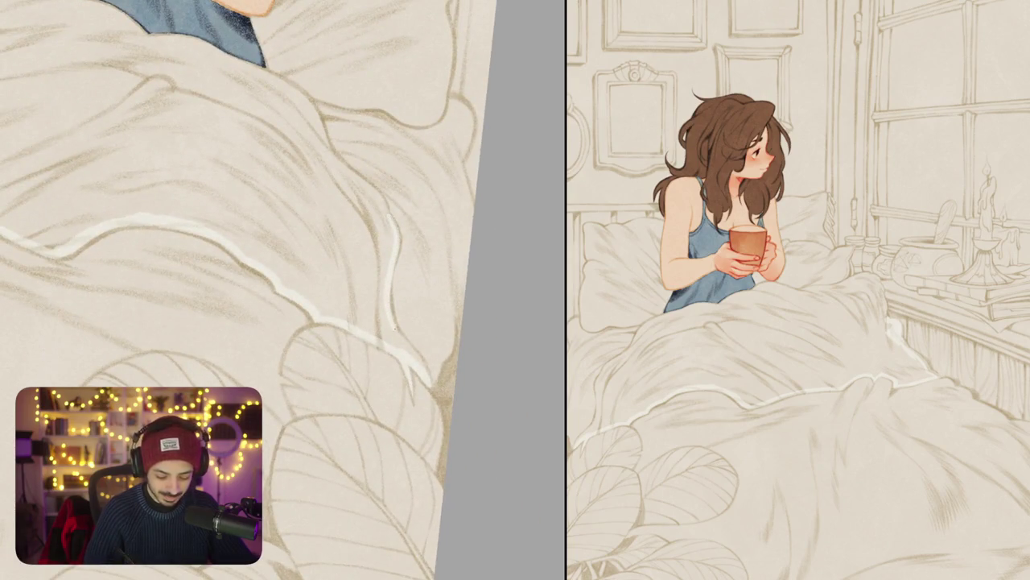
Step: Rotate the view toward the girl's hands and add a white highlight along that fold
mouse_move(415, 358)
left_mouse_down()
mouse_move(399, 192)
mouse_move(391, 278)
mouse_move(402, 335)
left_mouse_up()
left_click_drag(322, 241, 316, 255)
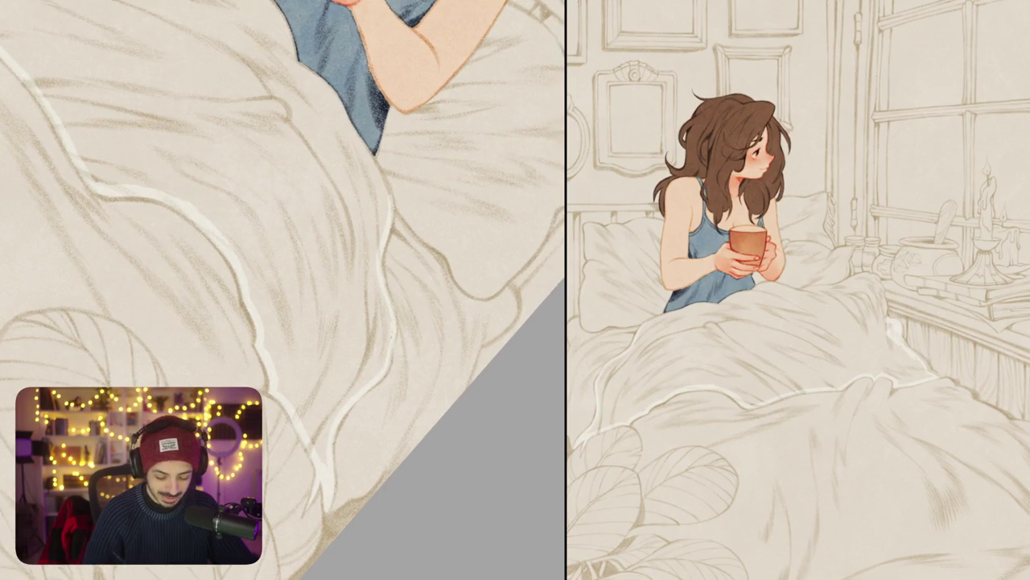
mouse_move(384, 367)
left_mouse_down()
mouse_move(425, 344)
mouse_move(362, 403)
left_mouse_up()
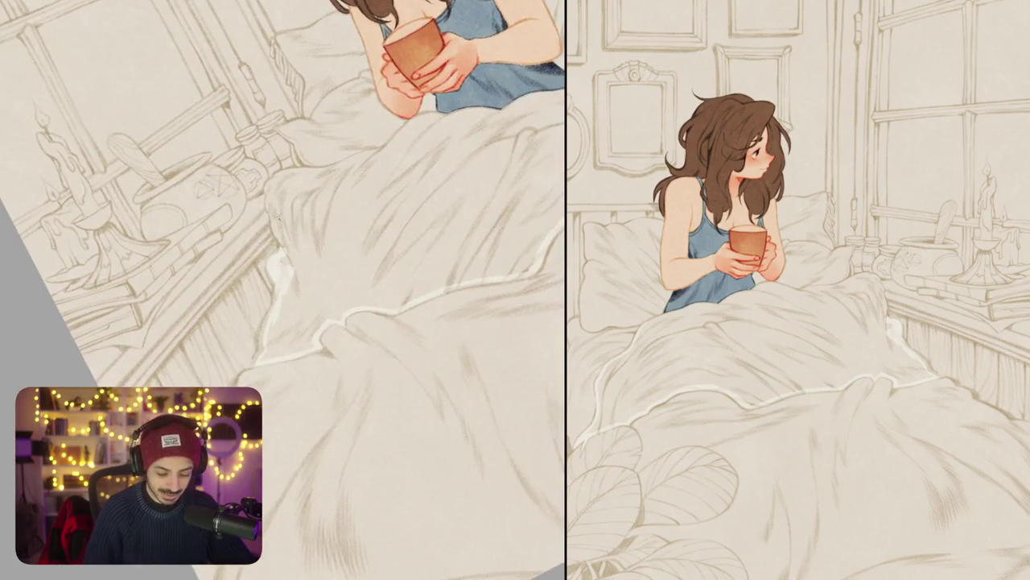
scroll(282, 290, "up", 5)
mouse_move(283, 283)
left_mouse_down()
mouse_move(253, 173)
mouse_move(284, 122)
mouse_move(266, 322)
left_mouse_up()
Step: Extend the white fold highlights up toward the chin and under the hands
mouse_move(225, 264)
left_mouse_down()
mouse_move(321, 214)
mouse_move(417, 121)
left_mouse_up()
left_click_drag(282, 322, 281, 241)
mouse_move(295, 277)
left_mouse_down()
mouse_move(338, 182)
mouse_move(372, 163)
mouse_move(273, 177)
mouse_move(194, 269)
left_mouse_up()
mouse_move(264, 258)
left_mouse_down()
mouse_move(301, 227)
mouse_move(372, 201)
left_mouse_up()
left_click_drag(322, 161, 267, 199)
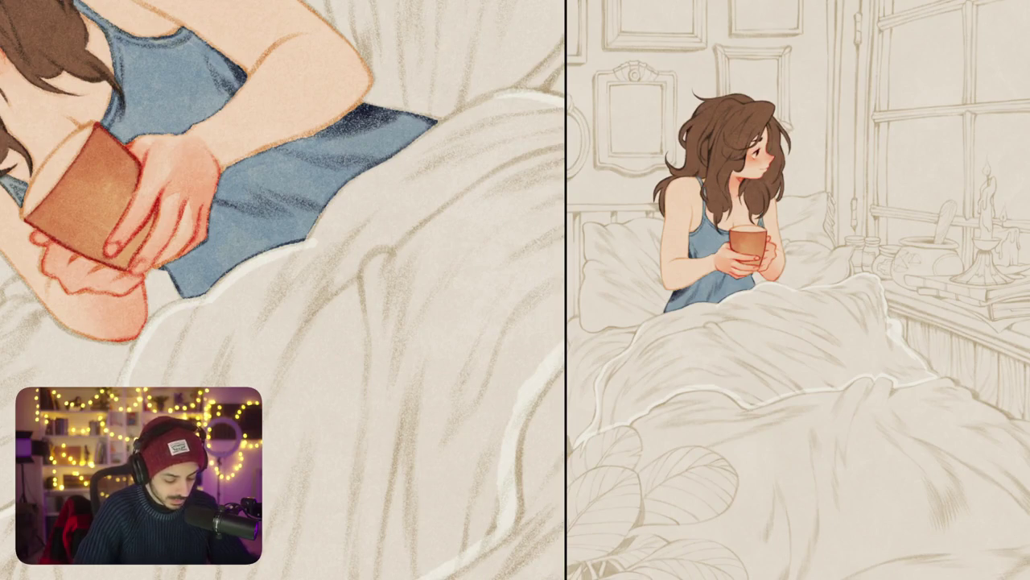
left_click_drag(241, 201, 274, 169)
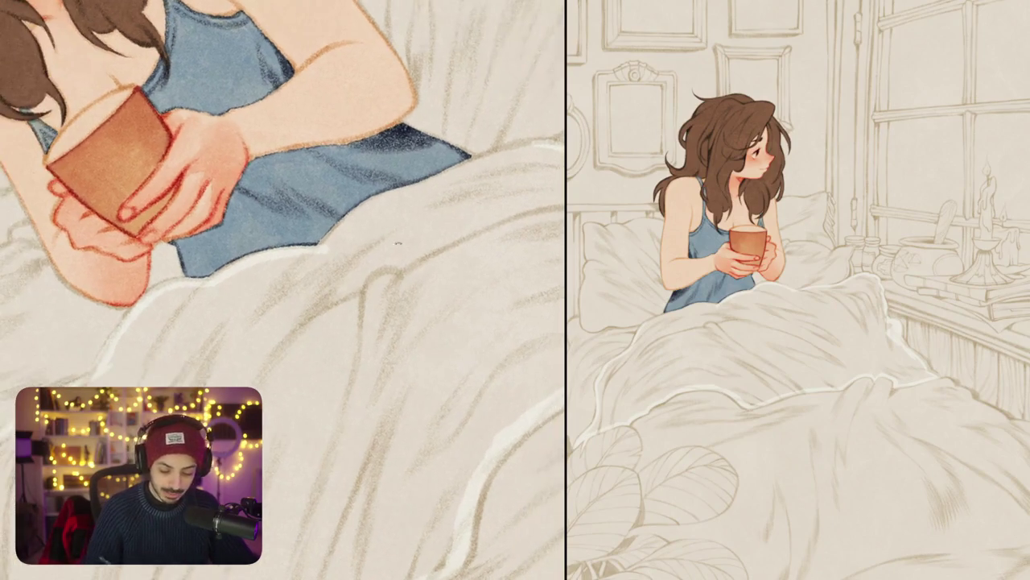
Step: Brighten the upper blanket to white and fit the whole picture in view
mouse_move(325, 240)
left_mouse_down()
mouse_move(375, 201)
mouse_move(503, 148)
mouse_move(541, 150)
left_mouse_up()
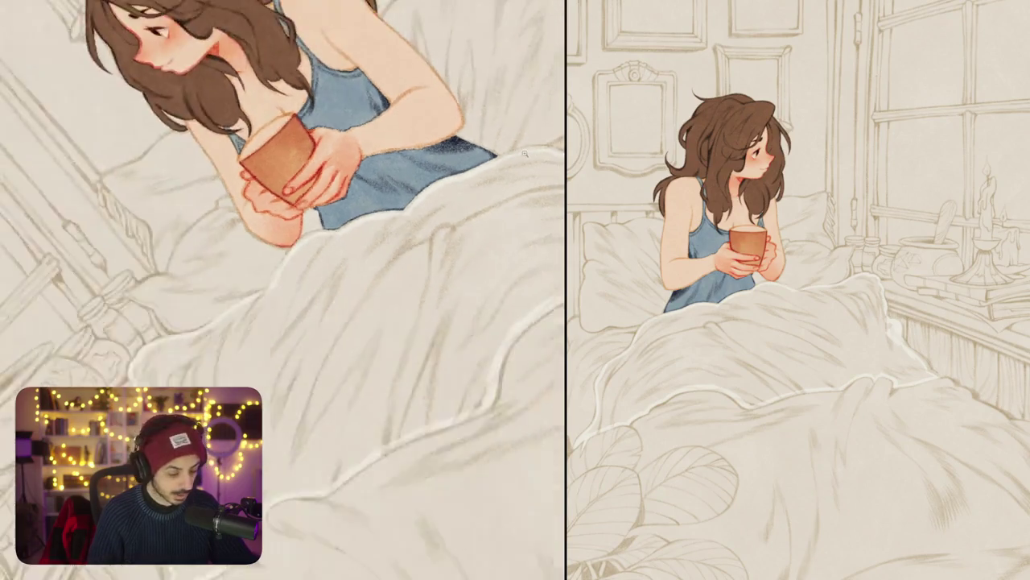
left_click(448, 240)
key("ctrl+0")
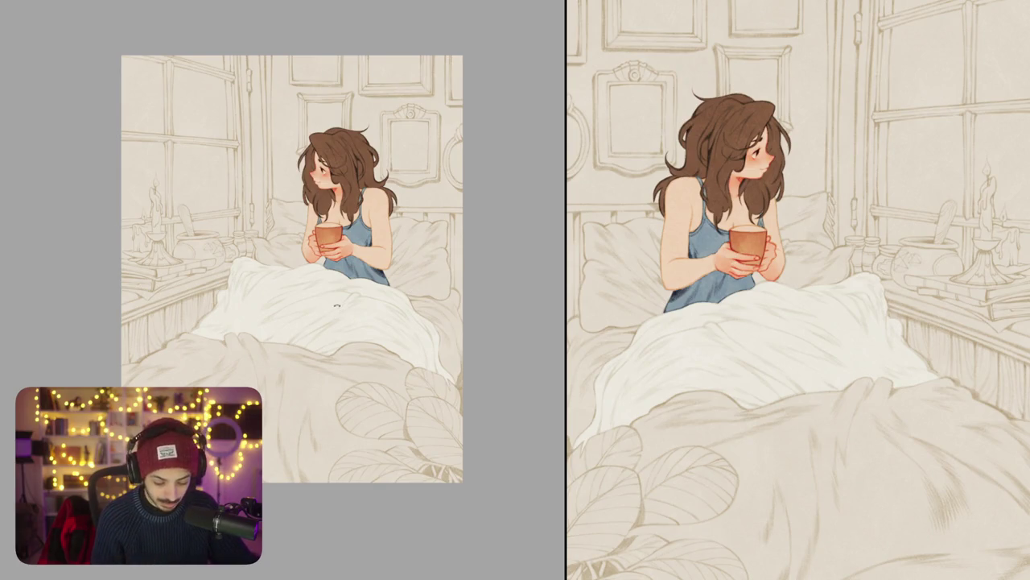
Step: Restore the soft shadow strokes on the blanket and frame its left side
scroll(336, 305, "up", 2)
left_click_drag(465, 355, 460, 280)
key("ctrl+z")
key("ctrl+z")
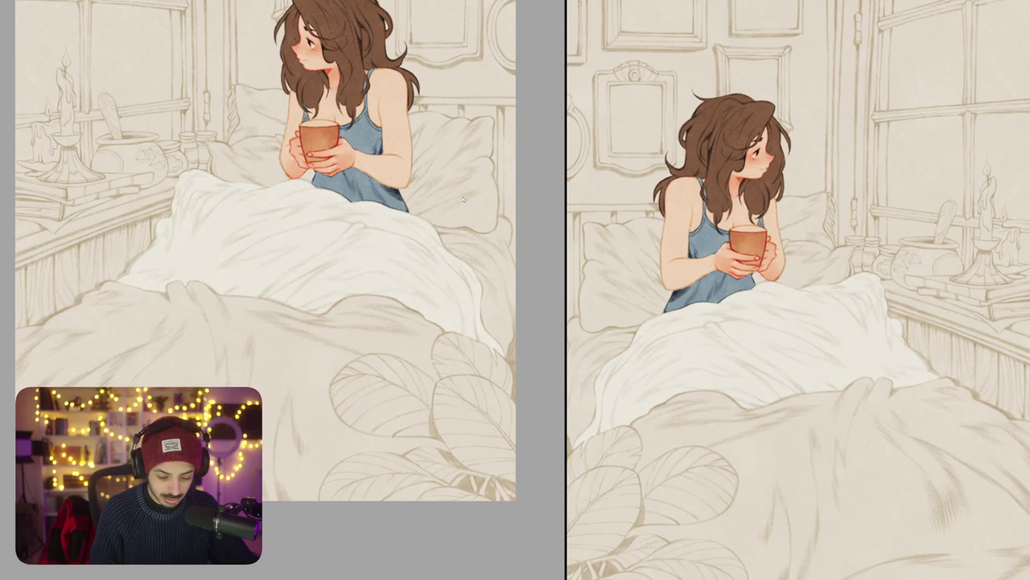
mouse_move(325, 324)
left_mouse_down()
mouse_move(454, 279)
mouse_move(445, 263)
mouse_move(462, 305)
mouse_move(440, 231)
left_mouse_up()
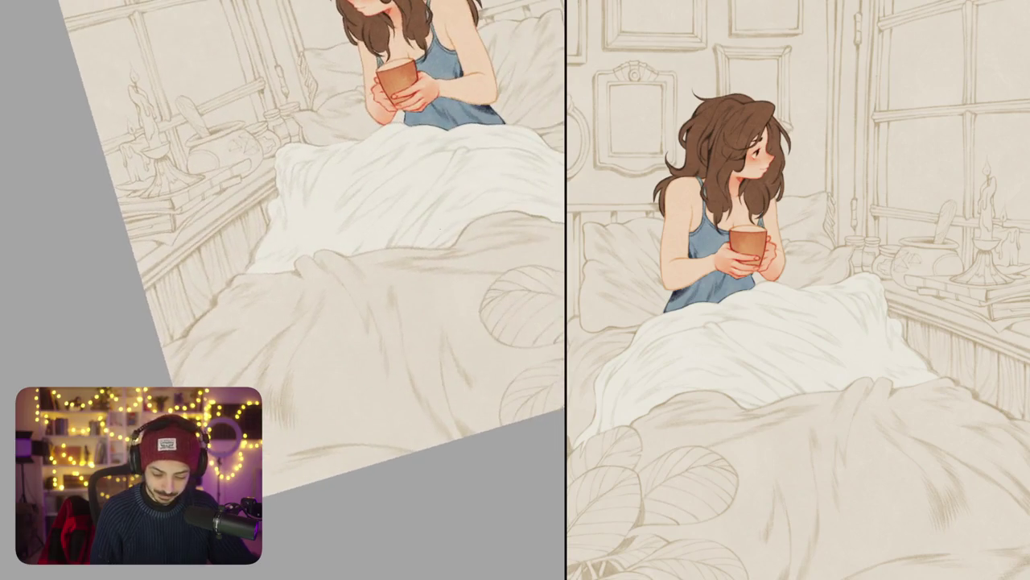
left_click_drag(379, 256, 403, 218)
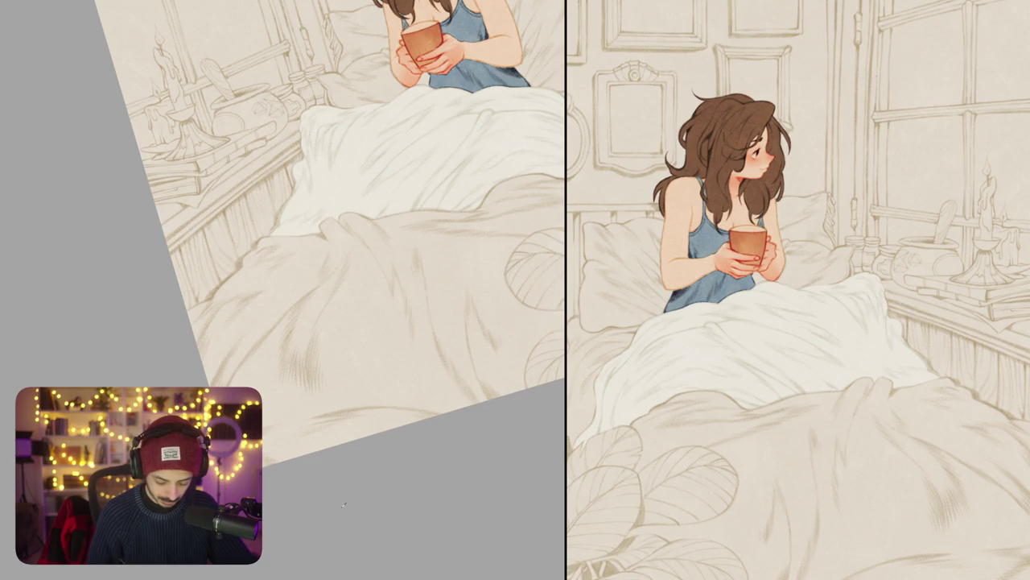
Step: Test yellowish, pink and orange strokes on the blanket, undoing each, and sample a blanket colour
key("ctrl+z")
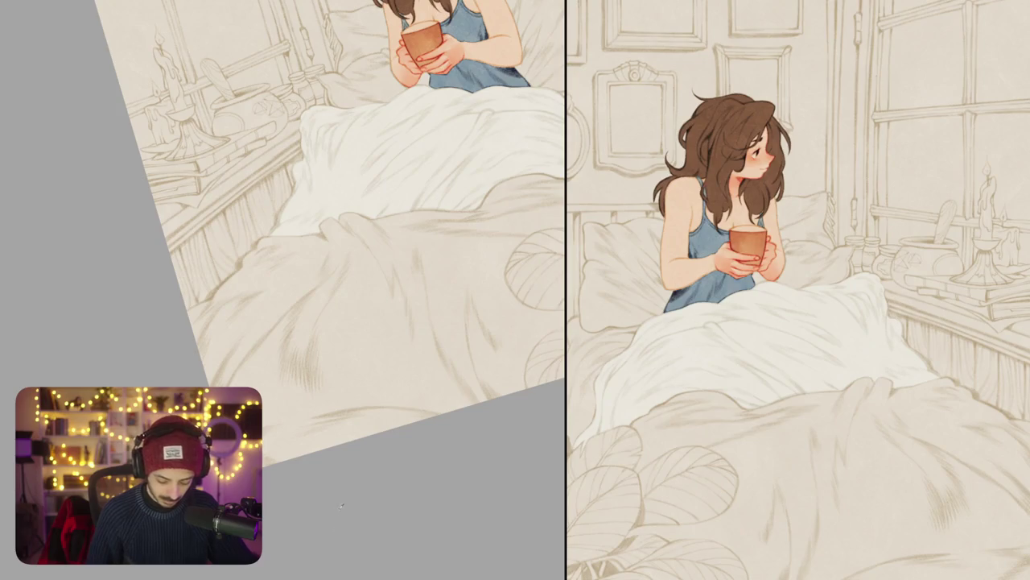
left_click_drag(295, 268, 211, 316)
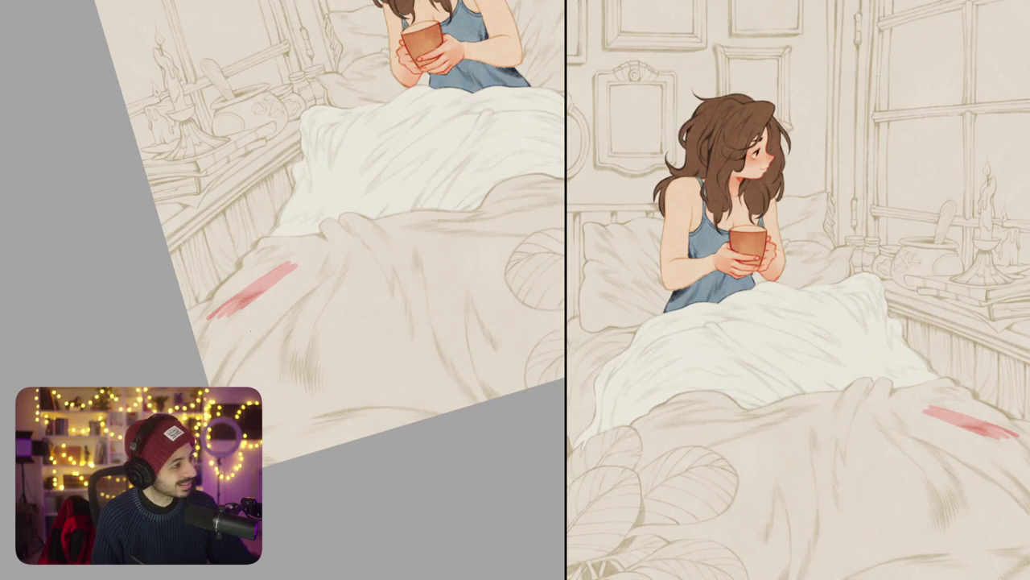
key("ctrl+z")
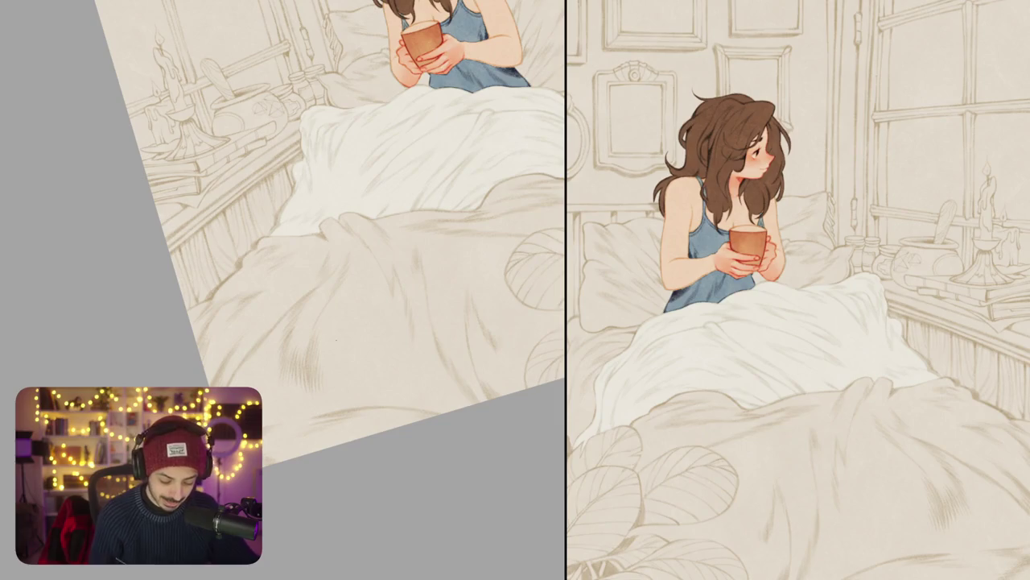
left_click(298, 230)
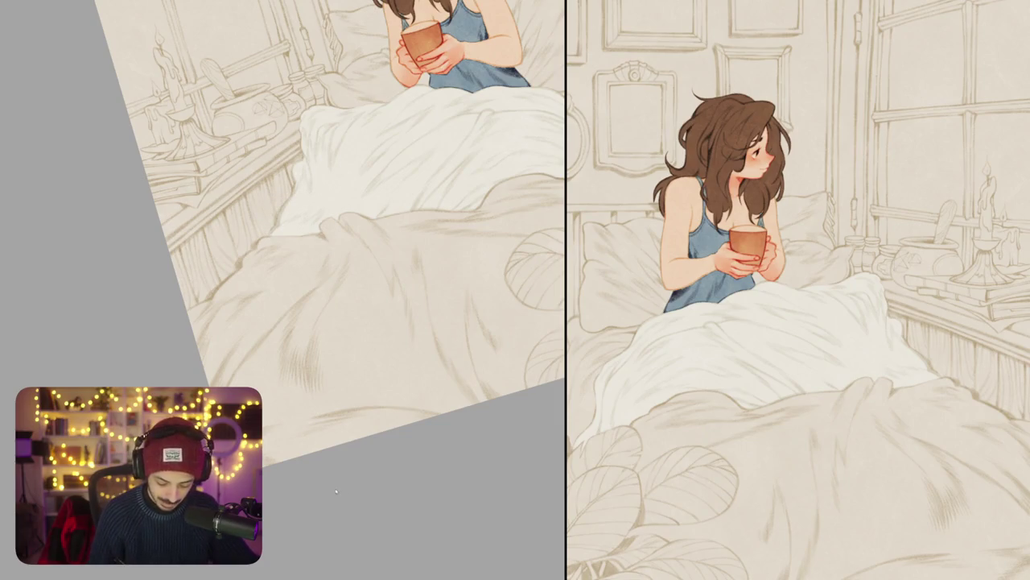
left_click_drag(290, 273, 213, 354)
key("ctrl+z")
mouse_move(337, 247)
left_mouse_down()
mouse_move(300, 300)
mouse_move(288, 353)
mouse_move(324, 275)
left_mouse_up()
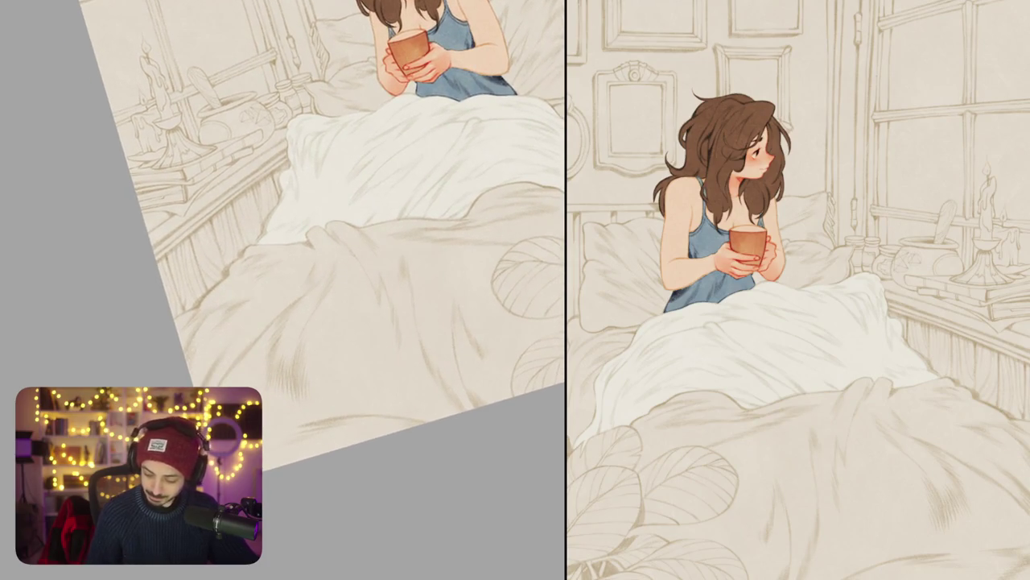
key("ctrl+z")
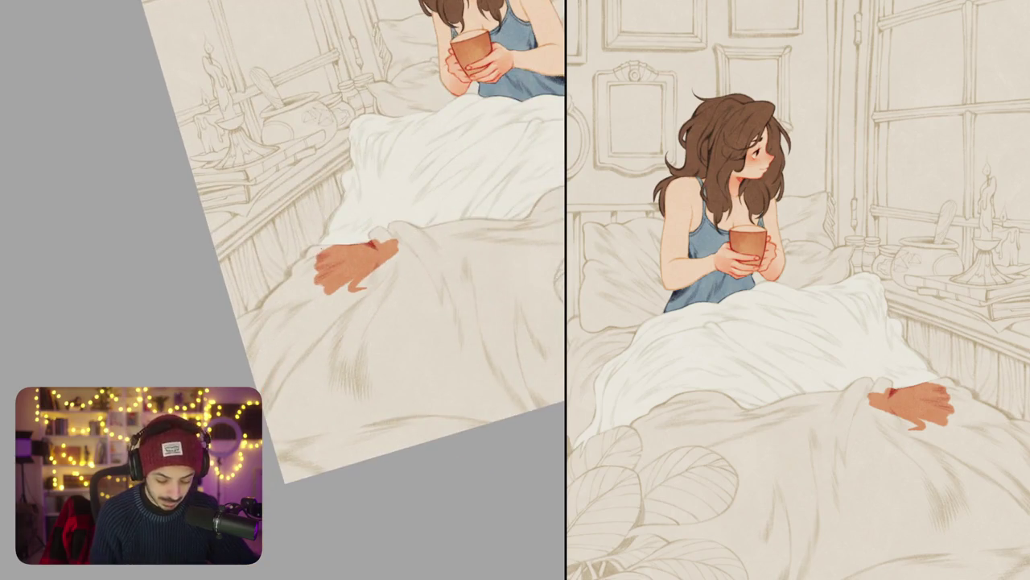
Step: Outline the fingertips and paint the hand's skin in darker orange with a thin red fingertip line
key("ctrl+z")
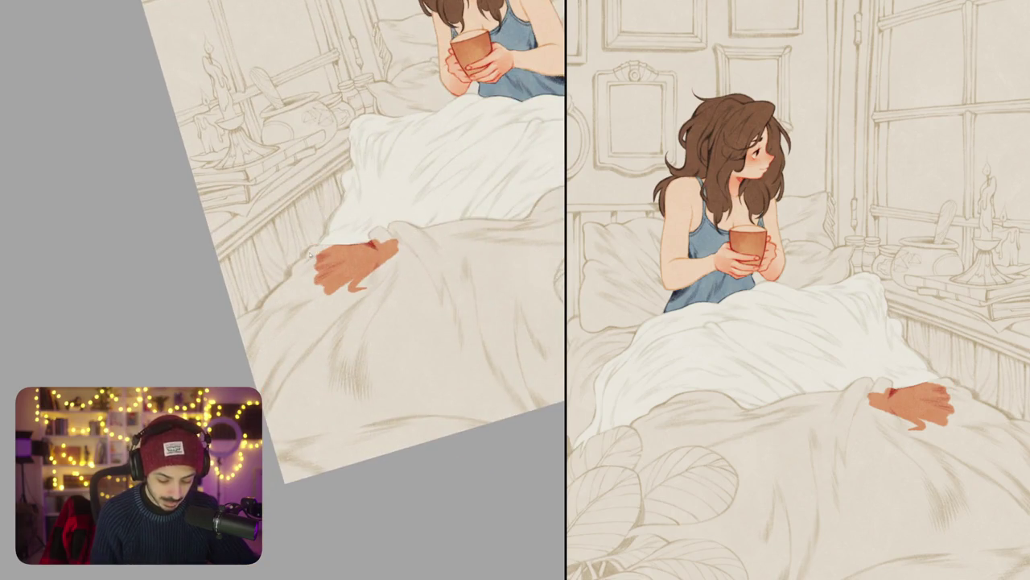
mouse_move(337, 241)
left_mouse_down()
mouse_move(308, 255)
mouse_move(288, 292)
left_mouse_up()
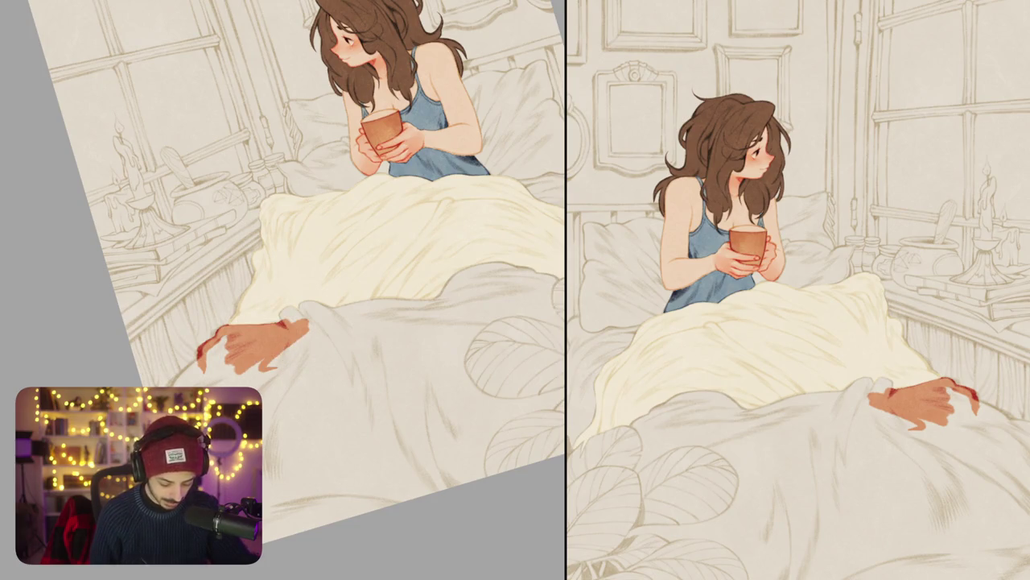
mouse_move(281, 318)
left_mouse_down()
mouse_move(306, 314)
mouse_move(305, 304)
mouse_move(346, 314)
mouse_move(386, 306)
left_mouse_up()
left_click_drag(266, 354, 378, 322)
left_click_drag(322, 322, 403, 266)
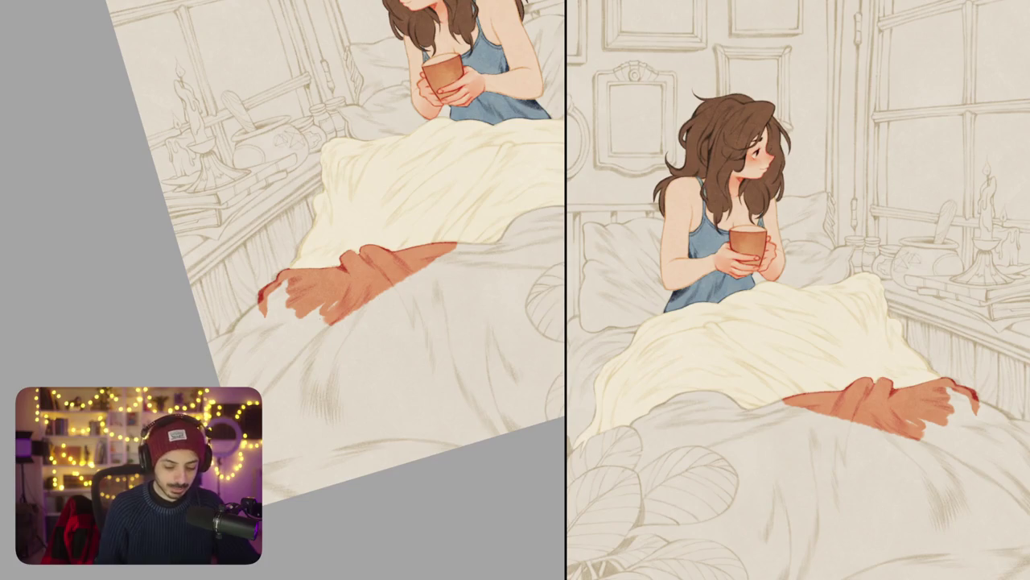
left_click_drag(260, 305, 211, 359)
Step: Fill an orange-red sleeve across the lower-left blanket, then zoom in on the blanket
left_click_drag(363, 241, 368, 226)
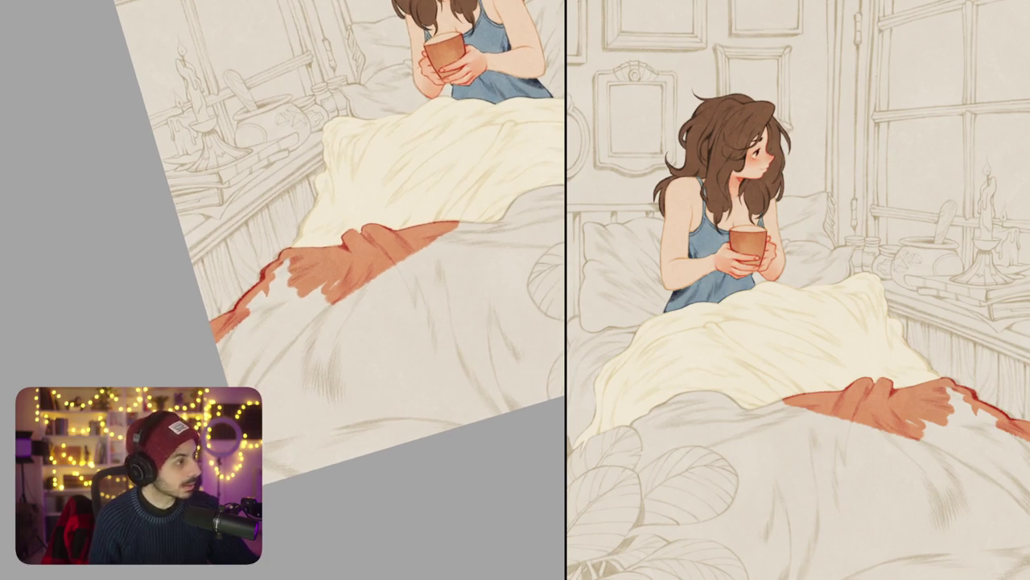
left_click_drag(282, 267, 237, 334)
mouse_move(291, 290)
left_mouse_down()
mouse_move(222, 358)
mouse_move(226, 366)
left_mouse_up()
left_click_drag(322, 287, 229, 378)
left_click_drag(386, 274, 249, 388)
mouse_move(427, 250)
left_mouse_down()
mouse_move(266, 385)
mouse_move(434, 252)
mouse_move(367, 264)
left_mouse_up()
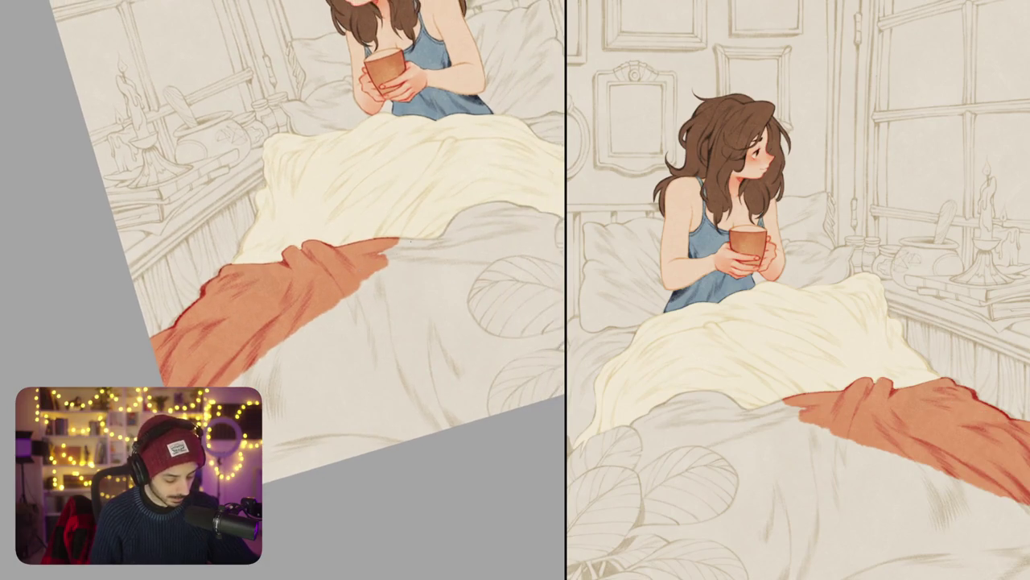
mouse_move(393, 299)
left_mouse_down()
mouse_move(422, 318)
mouse_move(360, 334)
left_mouse_up()
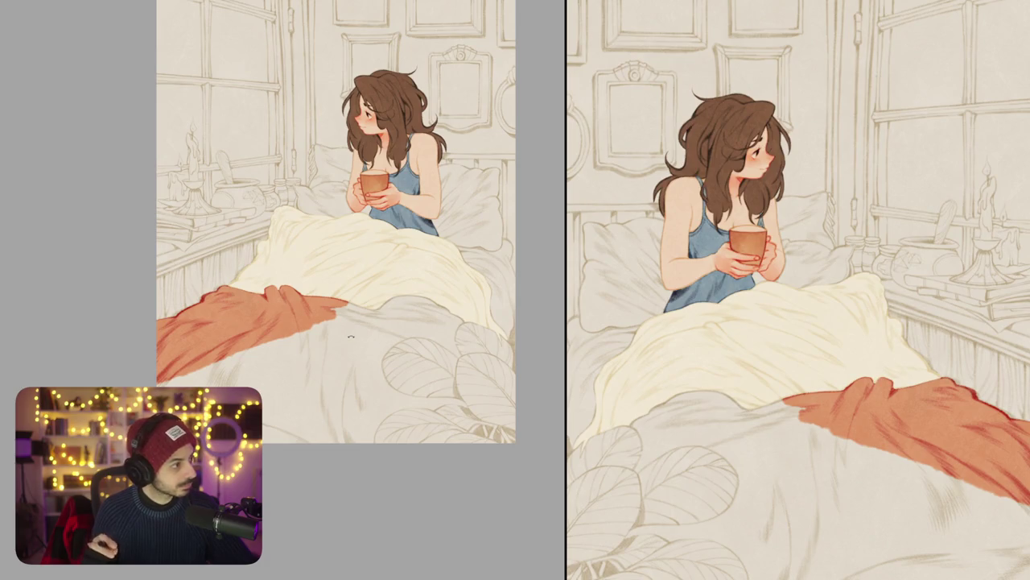
left_click_drag(351, 337, 348, 269)
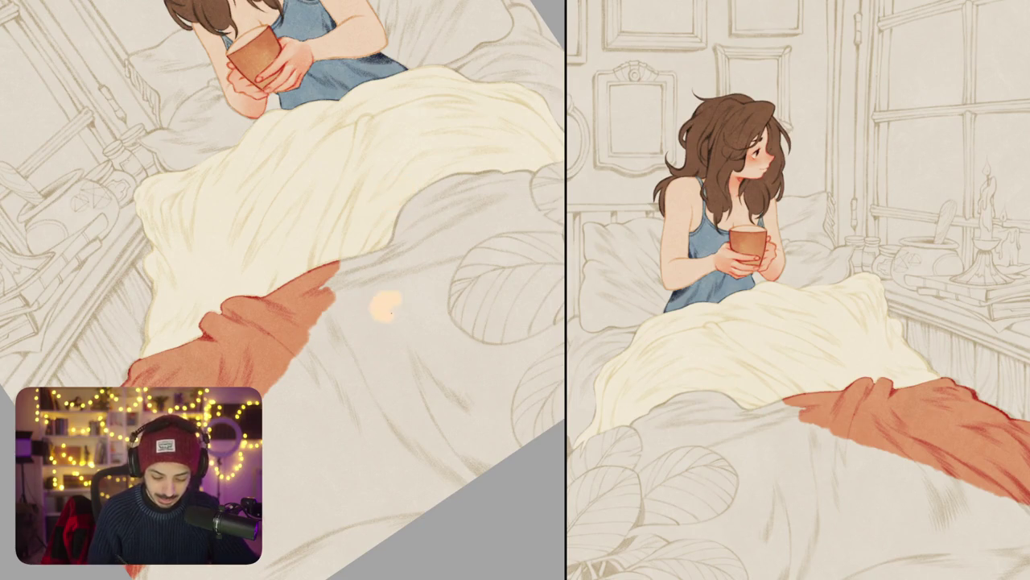
scroll(411, 323, "down", 1)
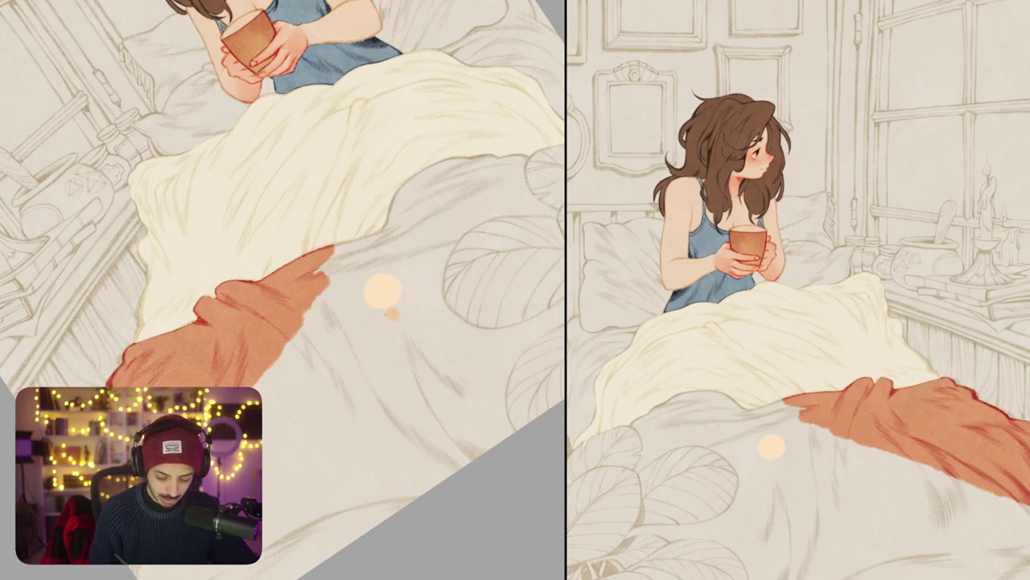
Step: Paint a column of six swatches from darker peach through brown to orange
left_click(389, 320)
left_click(394, 354)
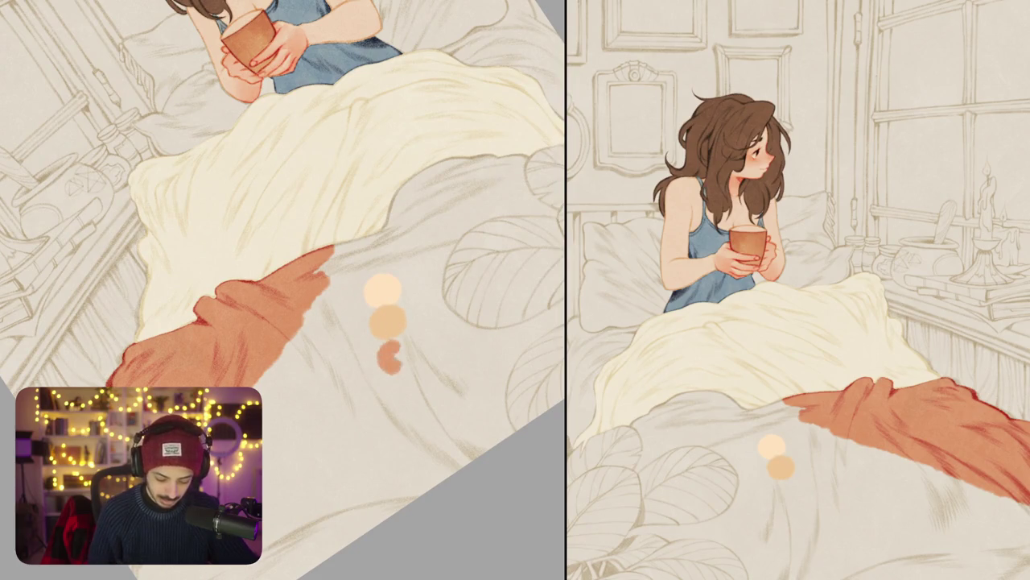
left_click(404, 384)
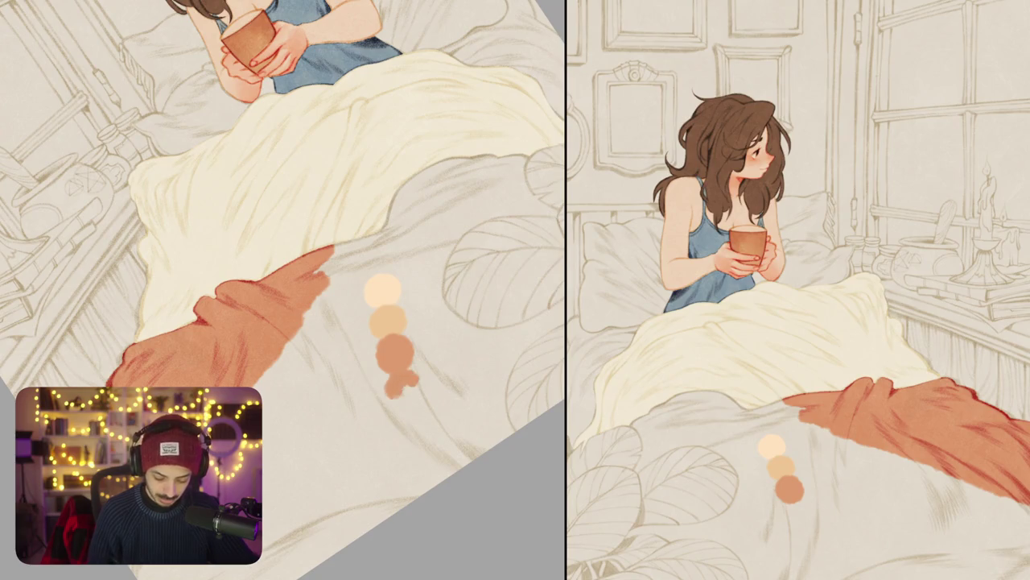
left_click(417, 410)
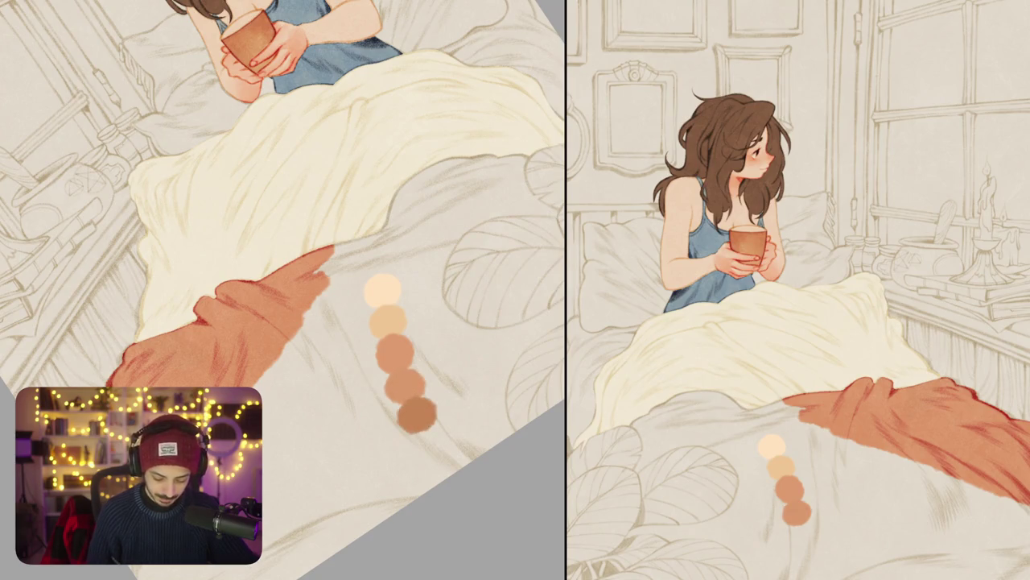
left_click_drag(417, 411, 389, 362)
left_click(400, 387)
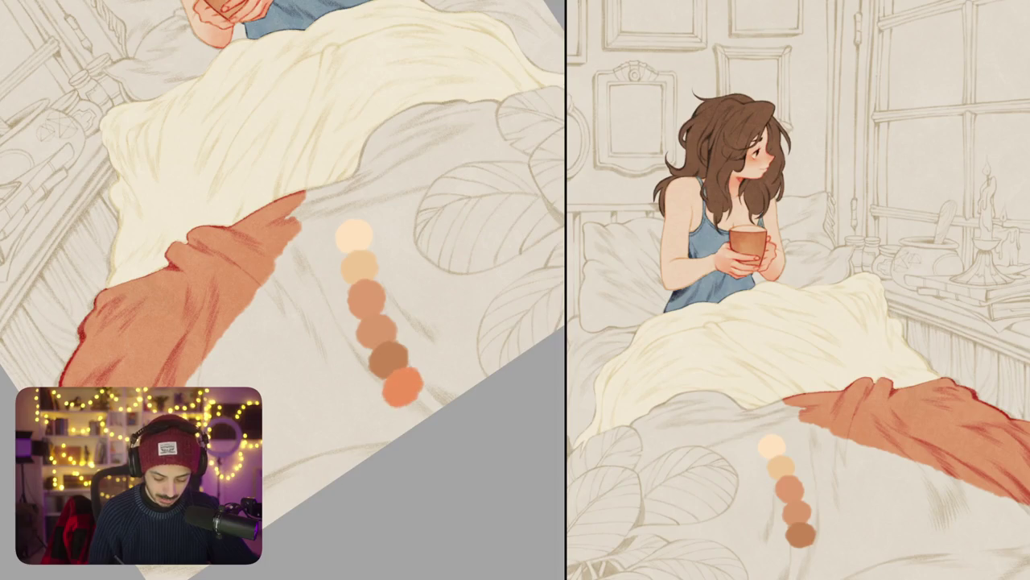
Step: Add a blue colour dab beside the swatches after undoing two misplaced attempts
scroll(412, 406, "down", 5)
scroll(412, 386, "up", 5)
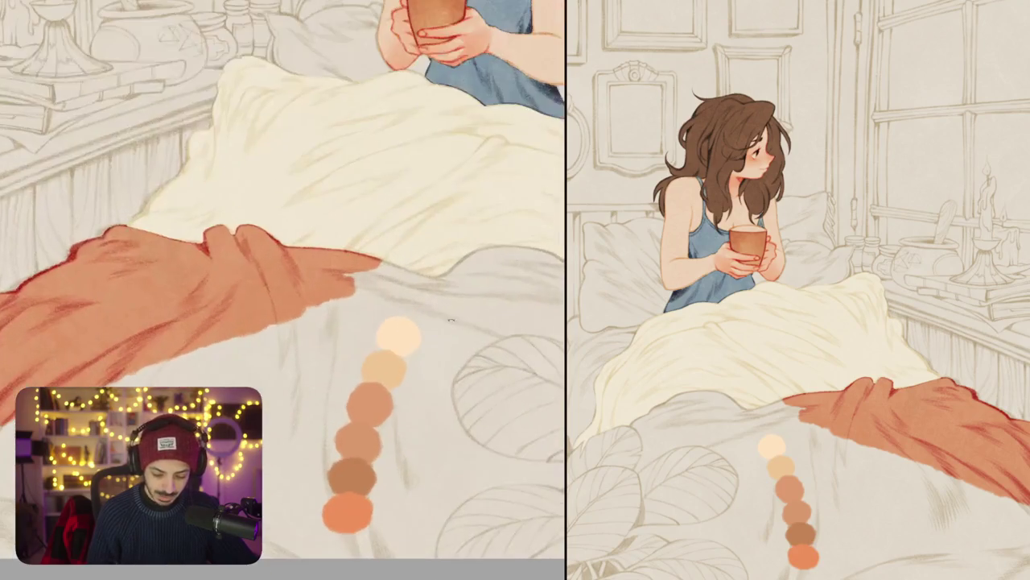
scroll(413, 357, "up", 1)
scroll(413, 357, "down", 3)
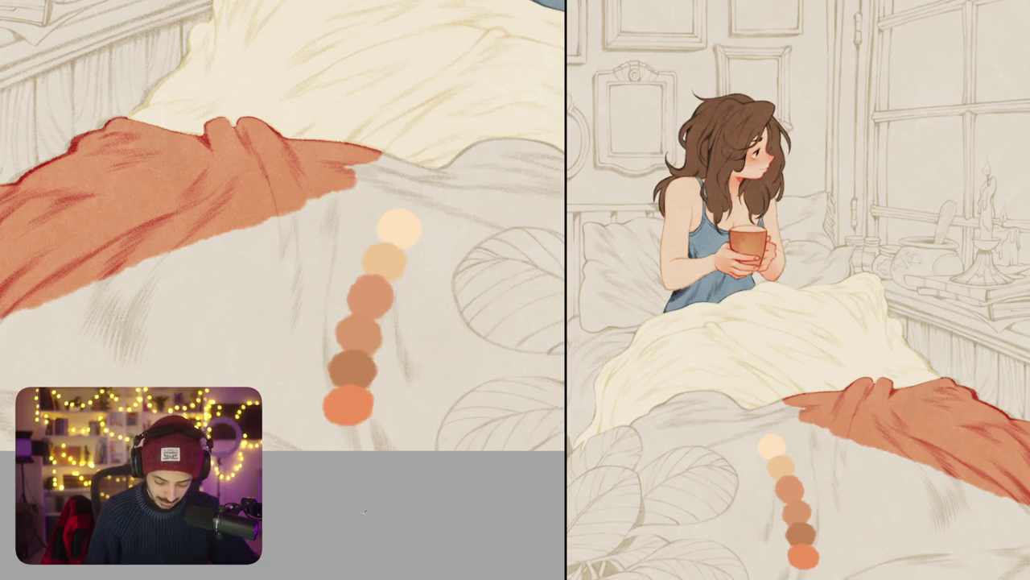
left_click(411, 325)
key("ctrl+z")
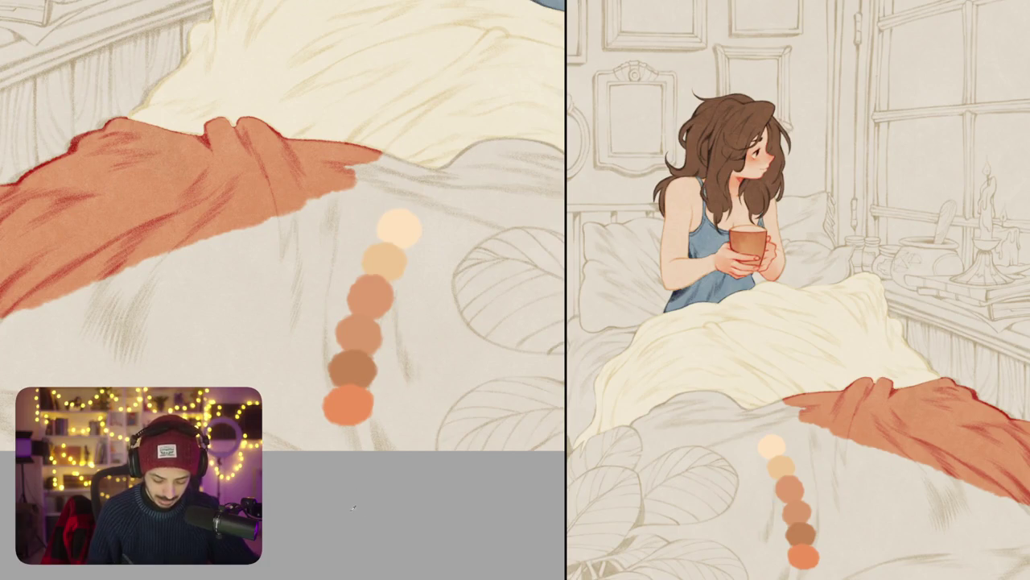
left_click(424, 263)
key("ctrl+z")
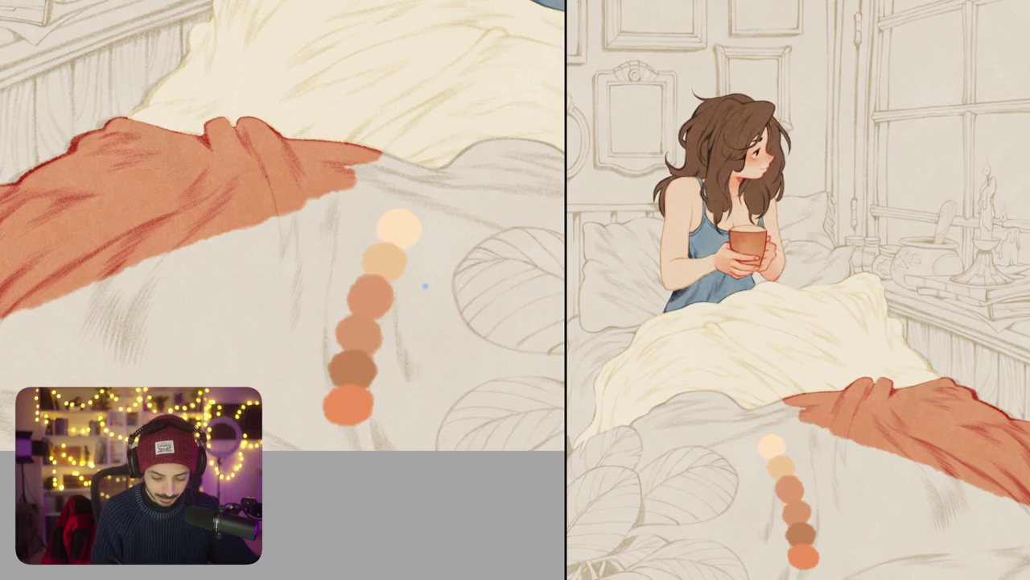
left_click(421, 287)
Step: Move the colour swatch cluster up over the window area
scroll(282, 226, "down", 5)
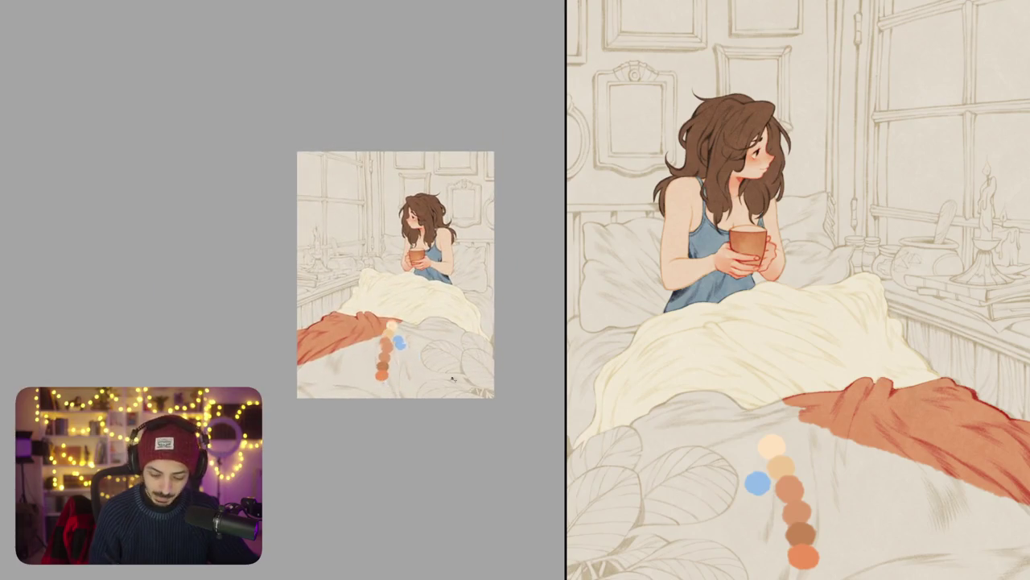
mouse_move(433, 244)
left_mouse_down()
mouse_move(415, 384)
mouse_move(388, 219)
left_mouse_up()
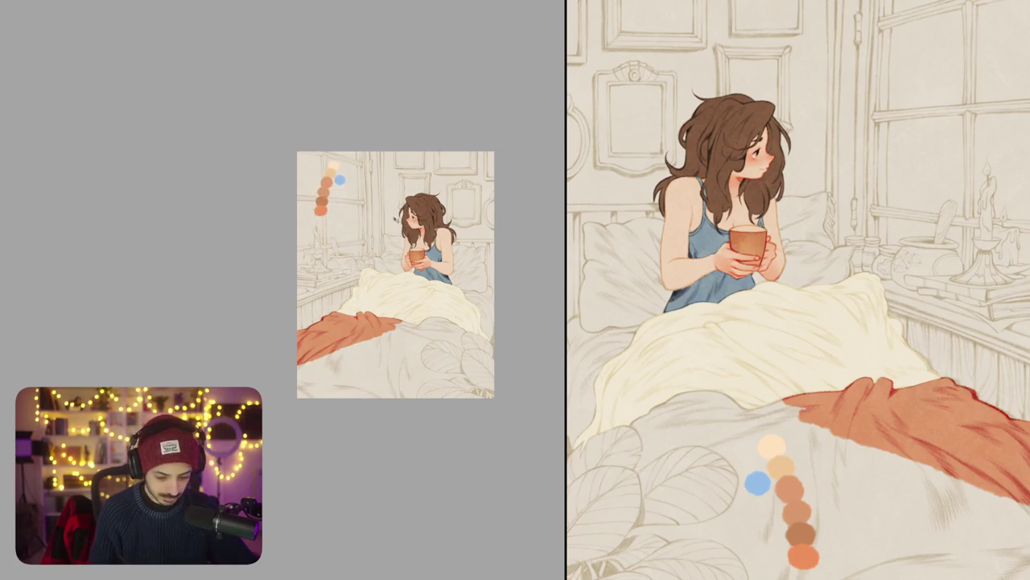
scroll(389, 218, "up", 2)
scroll(378, 235, "up", 2)
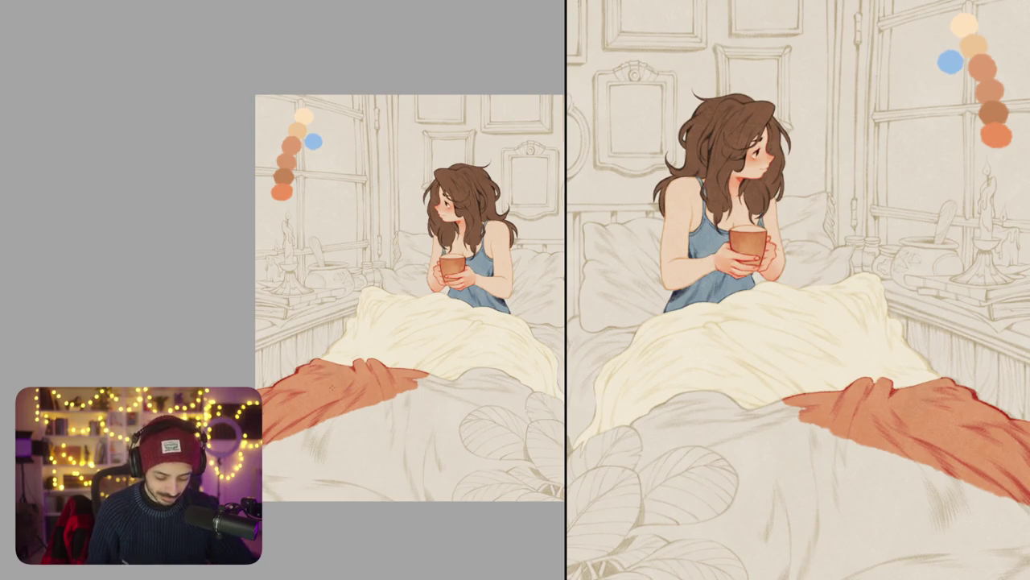
left_click_drag(328, 393, 320, 430)
Step: Draw a red-orange outline extending the blanket edge to the right and upward
scroll(337, 361, "up", 5)
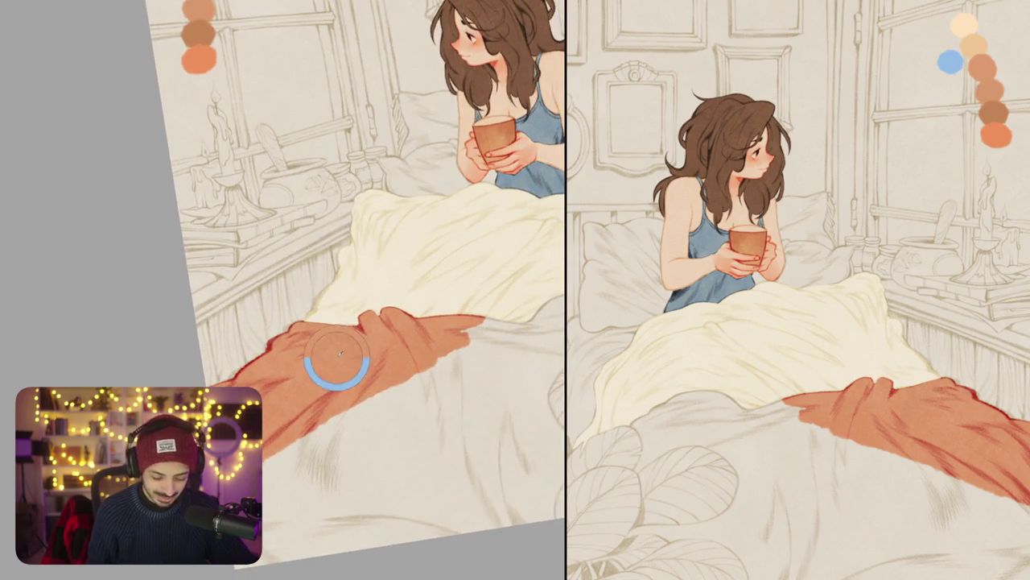
scroll(336, 355, "up", 5)
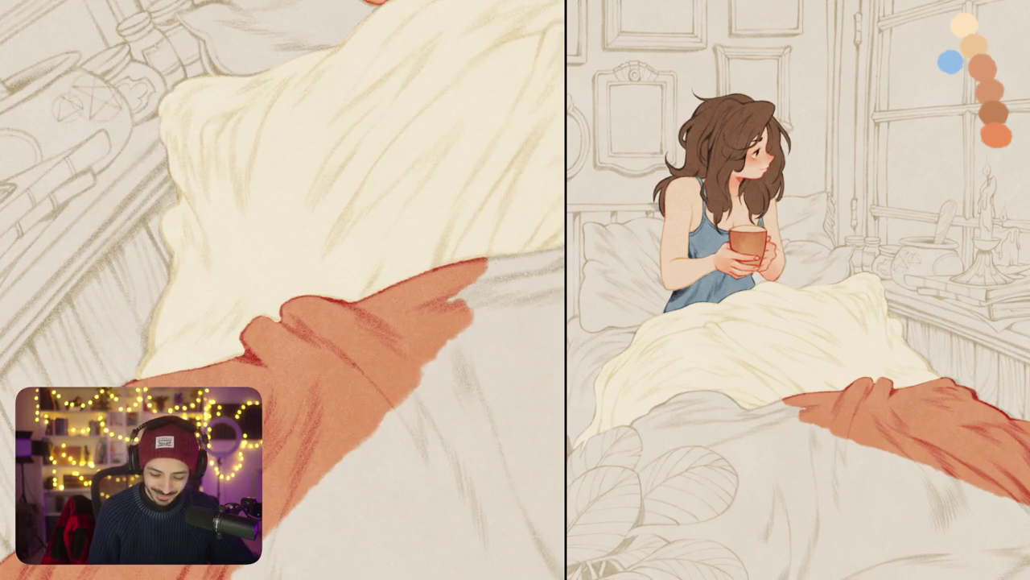
left_click_drag(485, 262, 557, 252)
scroll(284, 258, "down", 2)
mouse_move(372, 297)
left_mouse_down()
mouse_move(391, 300)
mouse_move(457, 211)
mouse_move(518, 188)
left_mouse_up()
scroll(283, 258, "right", 2)
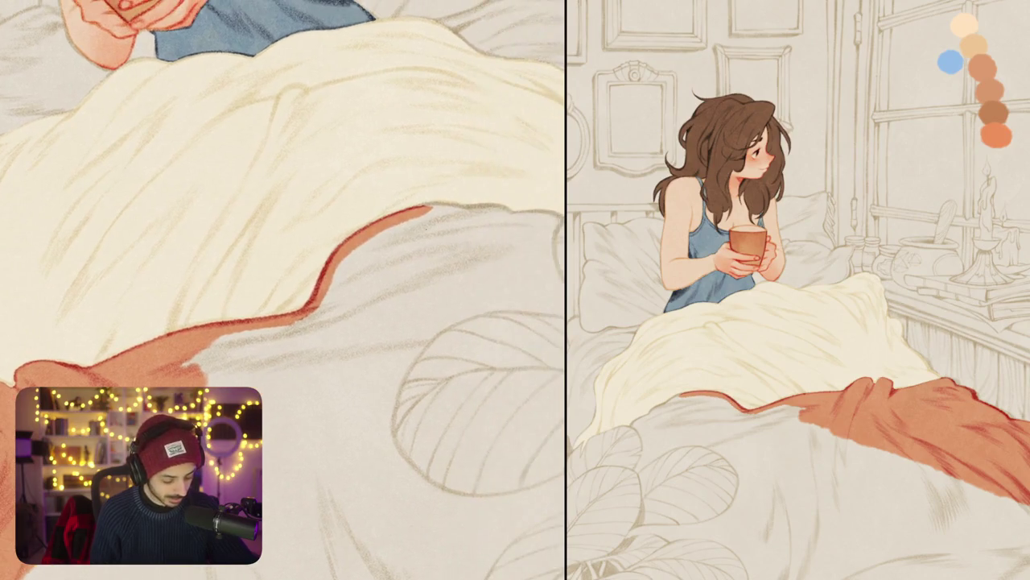
scroll(283, 258, "up", 3)
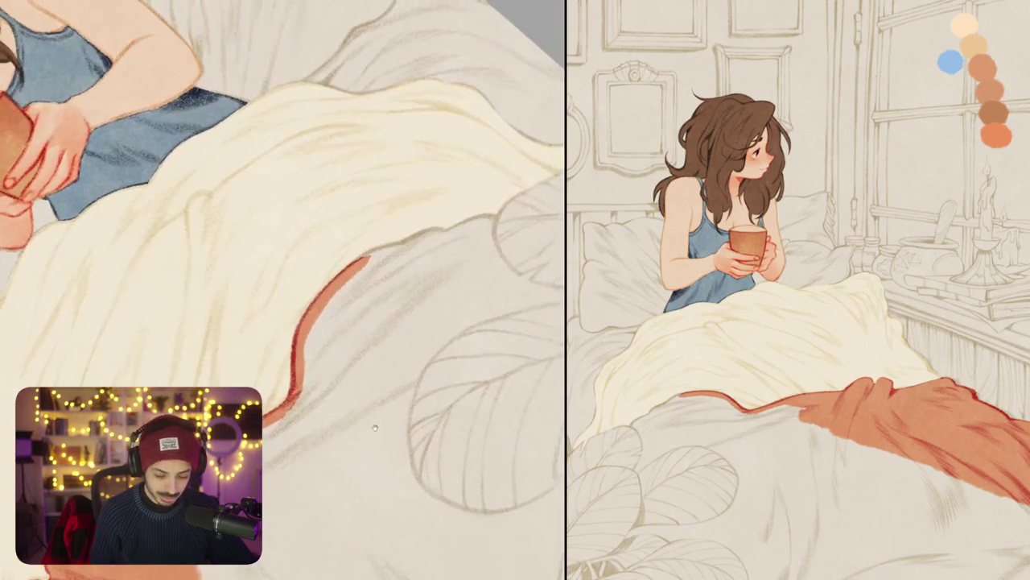
mouse_move(362, 265)
left_mouse_down()
mouse_move(391, 245)
mouse_move(493, 214)
left_mouse_up()
Step: Hook the outline down around the lower bed and fill the enclosed area orange
scroll(283, 257, "down", 2)
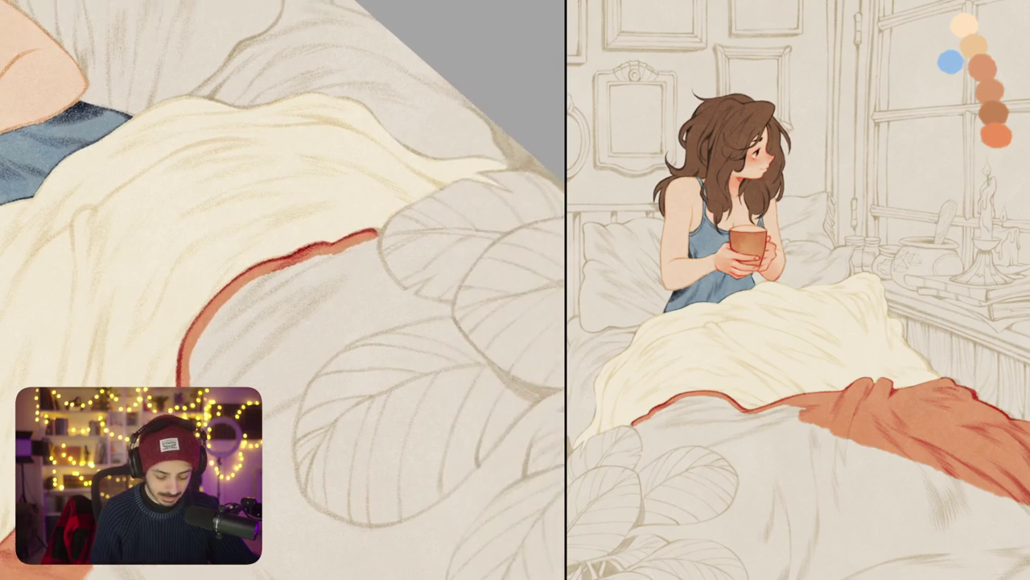
left_click_drag(393, 253, 383, 295)
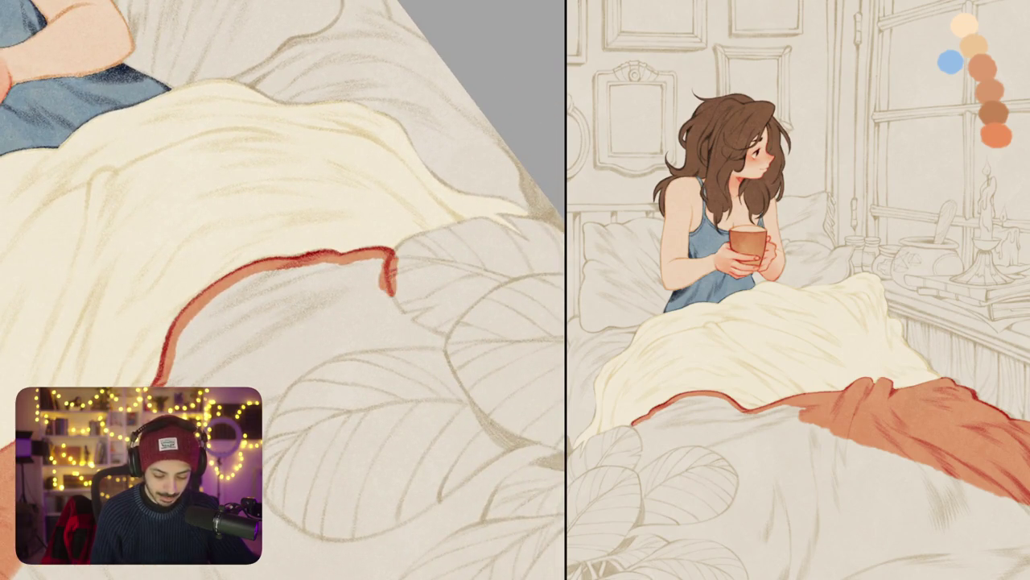
scroll(284, 290, "down", 2)
left_click_drag(385, 256, 374, 308)
scroll(284, 241, "down", 2)
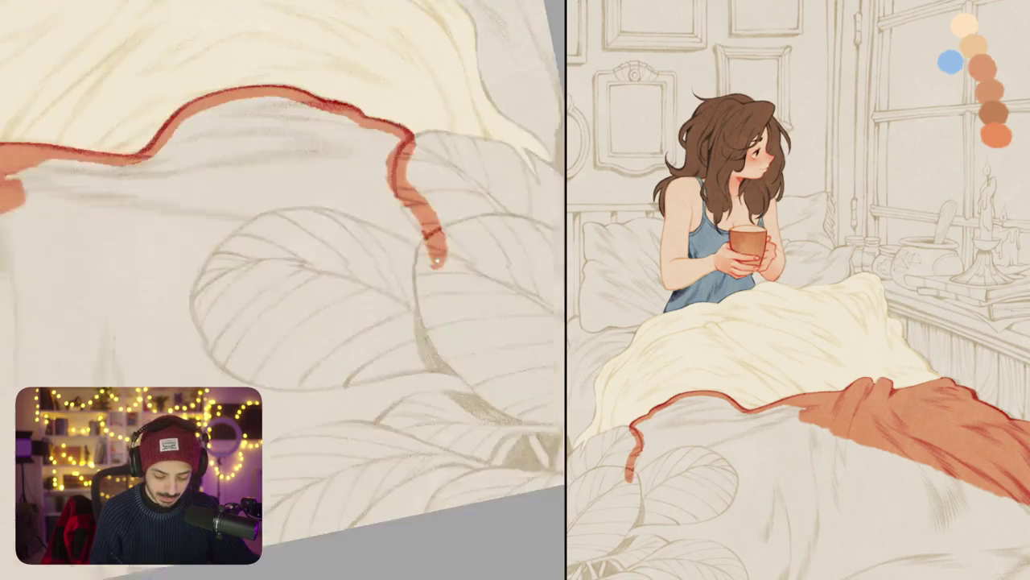
scroll(283, 241, "down", 3)
scroll(284, 242, "down", 3)
scroll(284, 241, "down", 2)
mouse_move(517, 222)
left_mouse_down()
mouse_move(536, 267)
mouse_move(491, 304)
left_mouse_up()
left_click(315, 295)
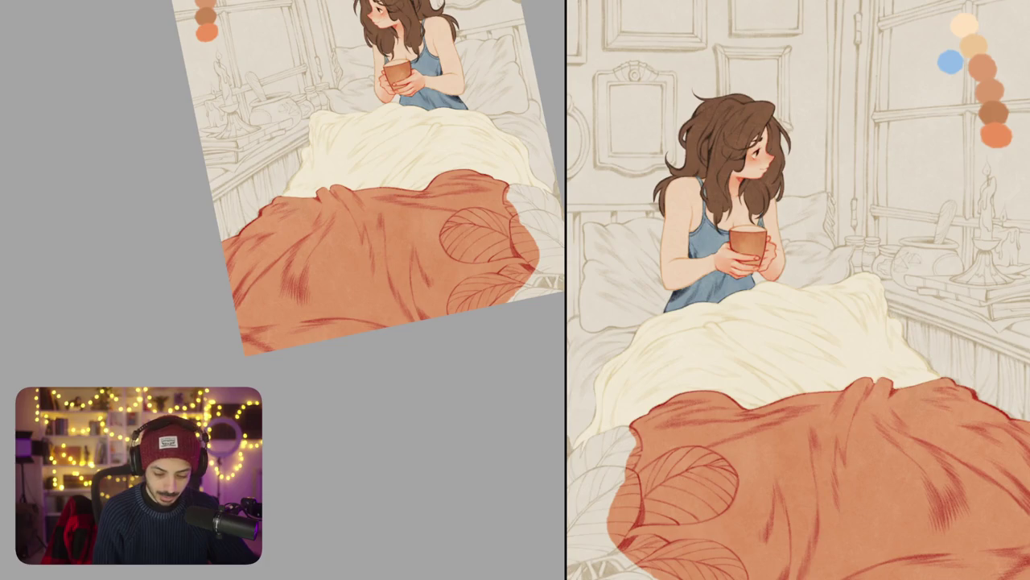
key("ctrl+0")
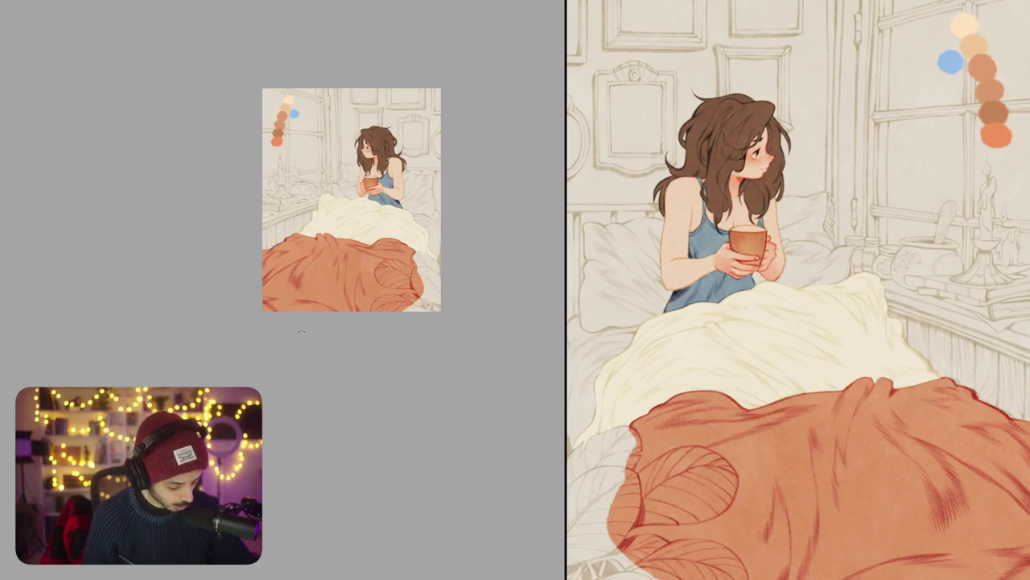
Step: Zoom in on the swatches, select the blue dab and shift its hue to lavender
scroll(301, 331, "up", 3)
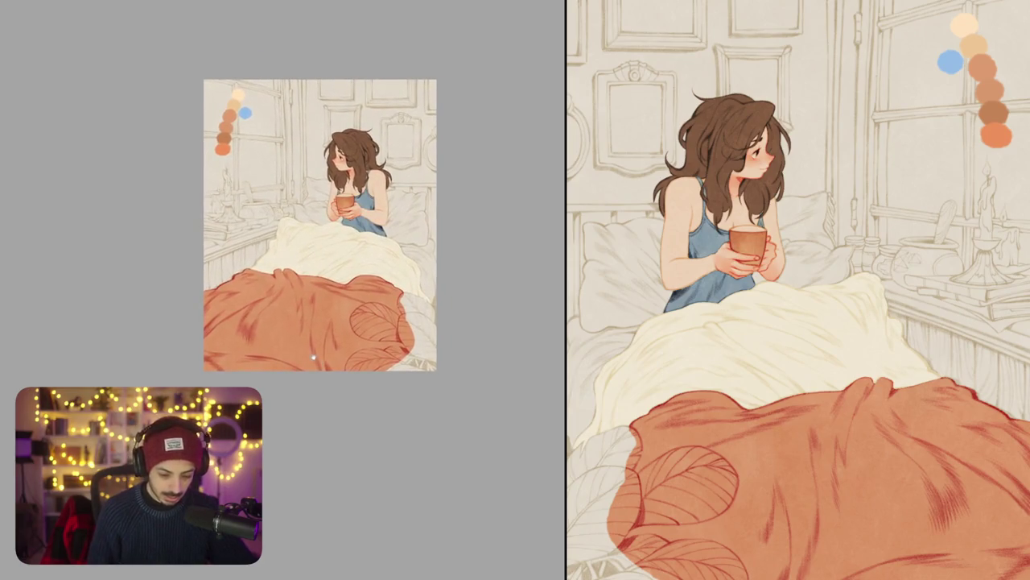
left_click_drag(314, 356, 382, 438)
scroll(290, 164, "up", 5)
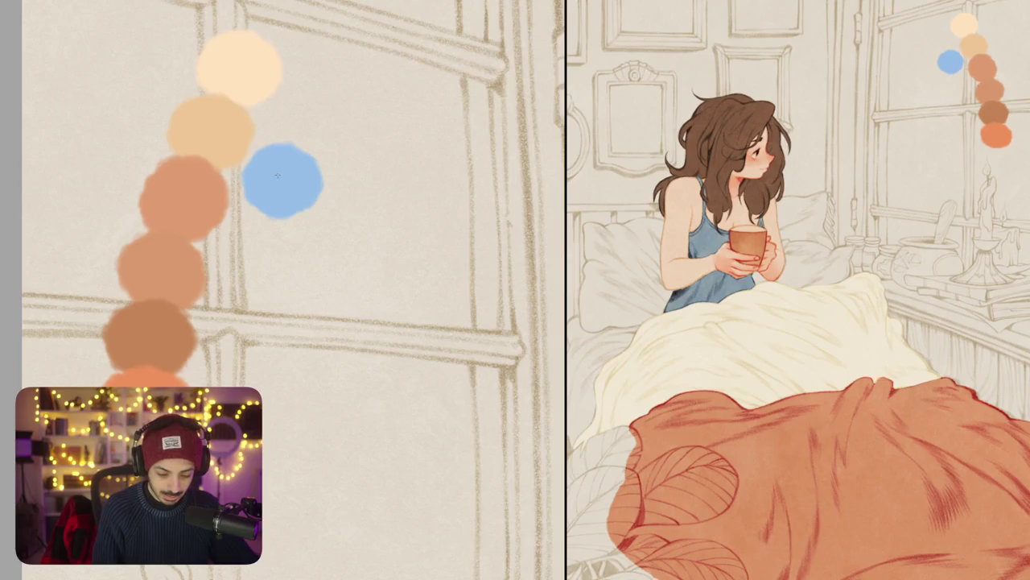
left_click_drag(239, 171, 254, 264)
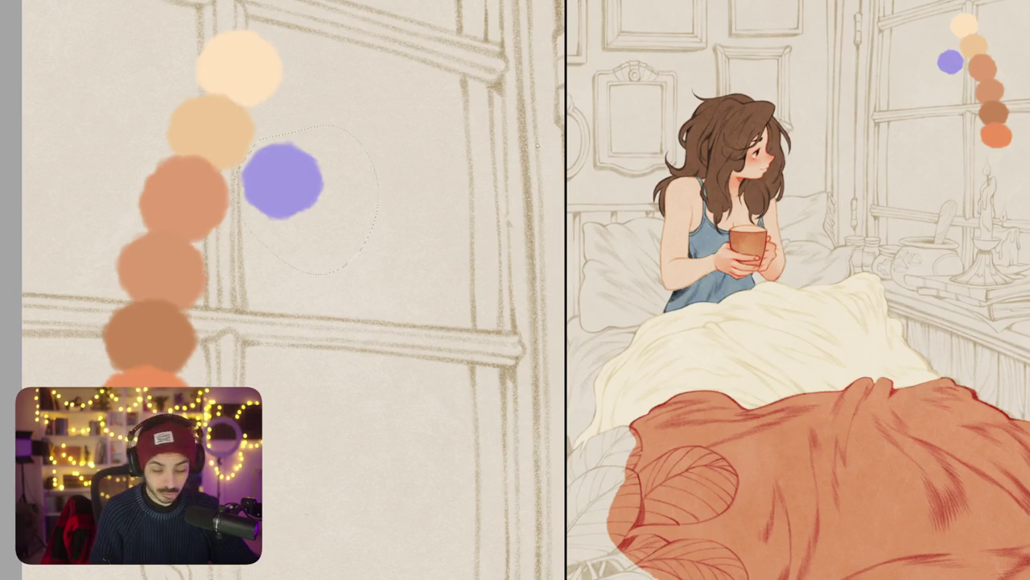
key("ctrl+0")
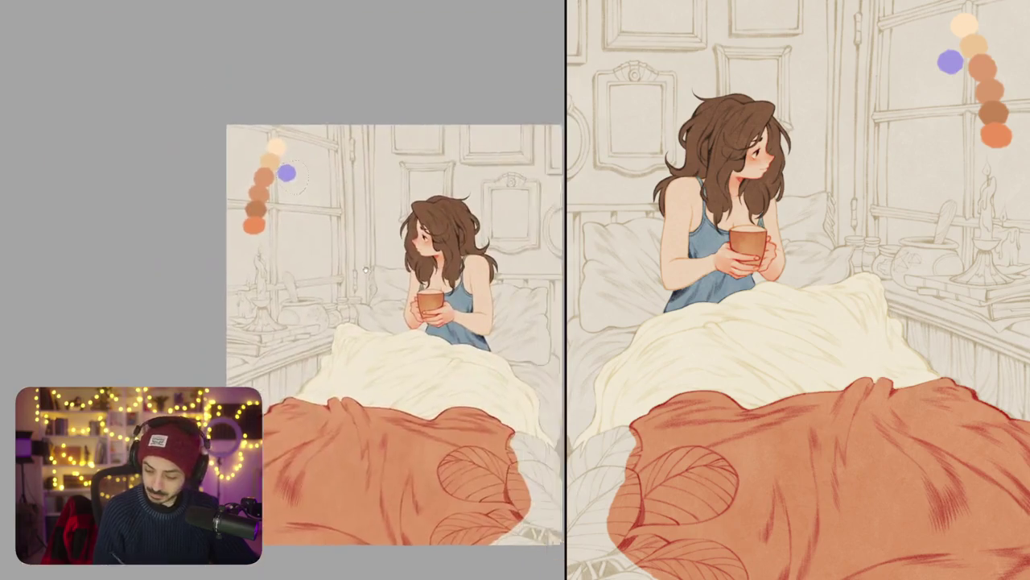
Step: Sketch light blue ghost cats curled on the orange blanket on a new layer
left_click_drag(399, 320, 392, 320)
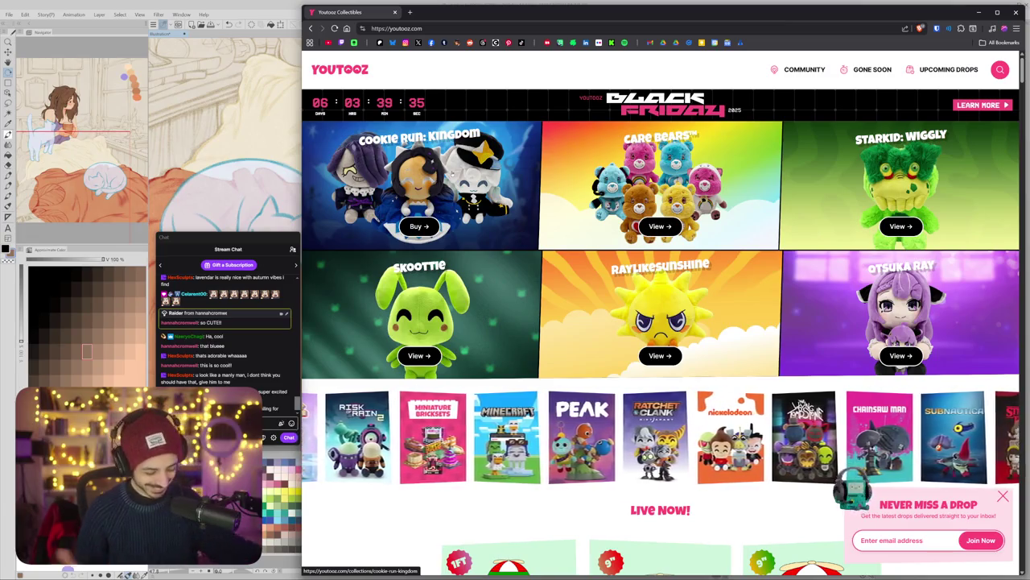
Step: Scroll the Youtooz collectibles page down to the Stranger Things figures
scroll(698, 194, "down", 3)
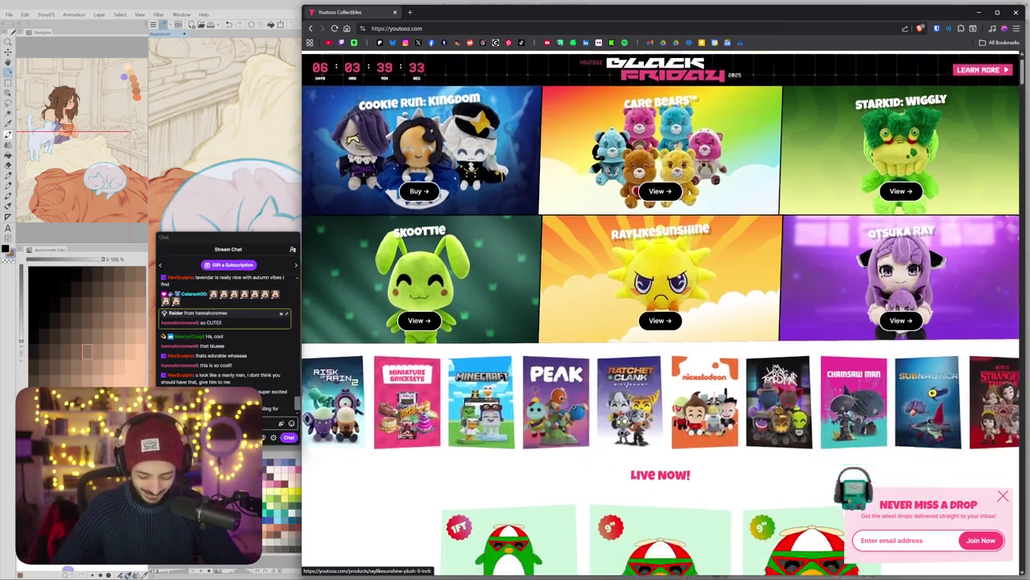
scroll(698, 194, "down", 2)
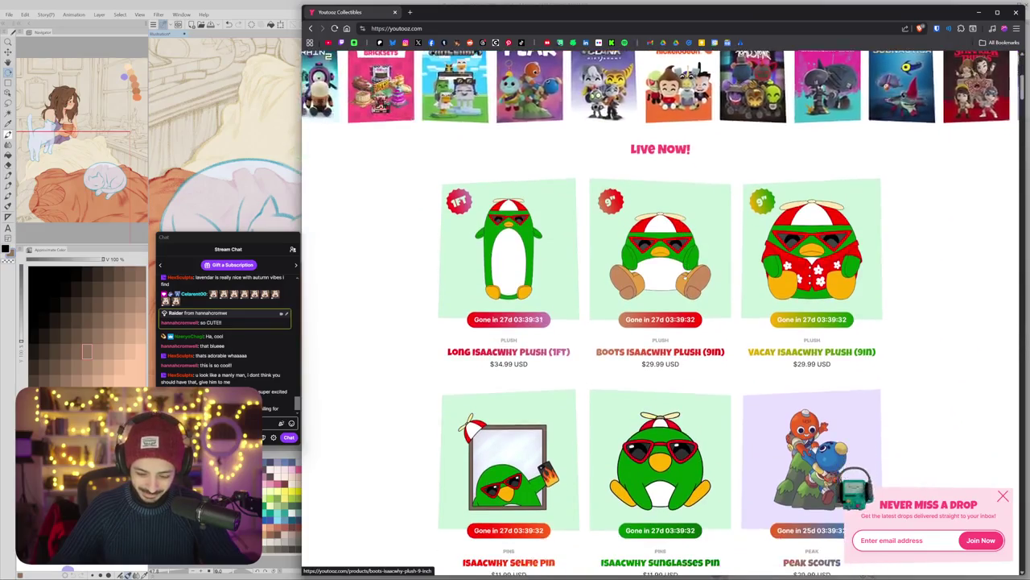
scroll(688, 277, "down", 1)
scroll(764, 286, "down", 1)
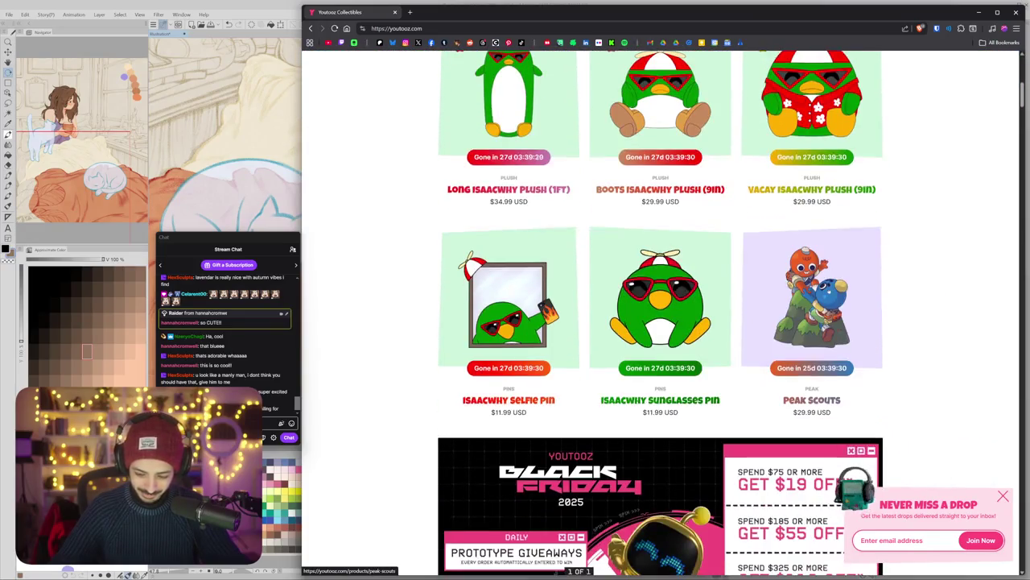
scroll(829, 291, "down", 2)
scroll(829, 291, "down", 2)
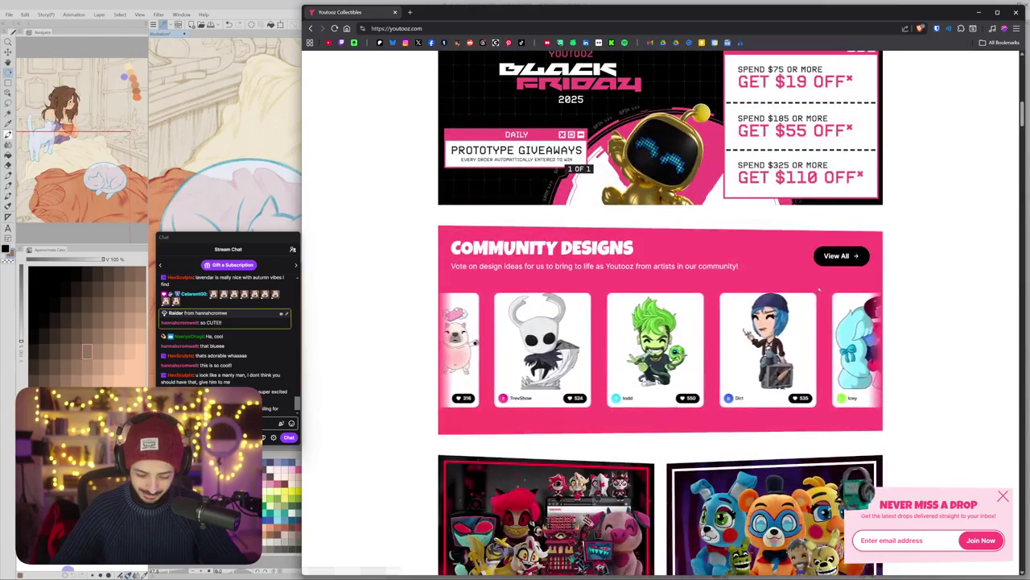
scroll(815, 287, "down", 2)
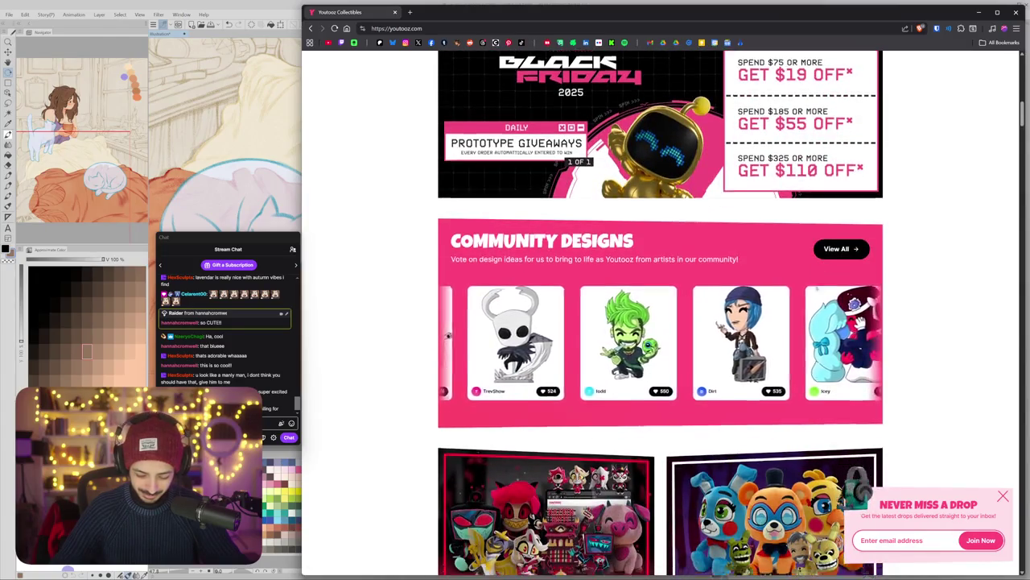
scroll(813, 288, "down", 2)
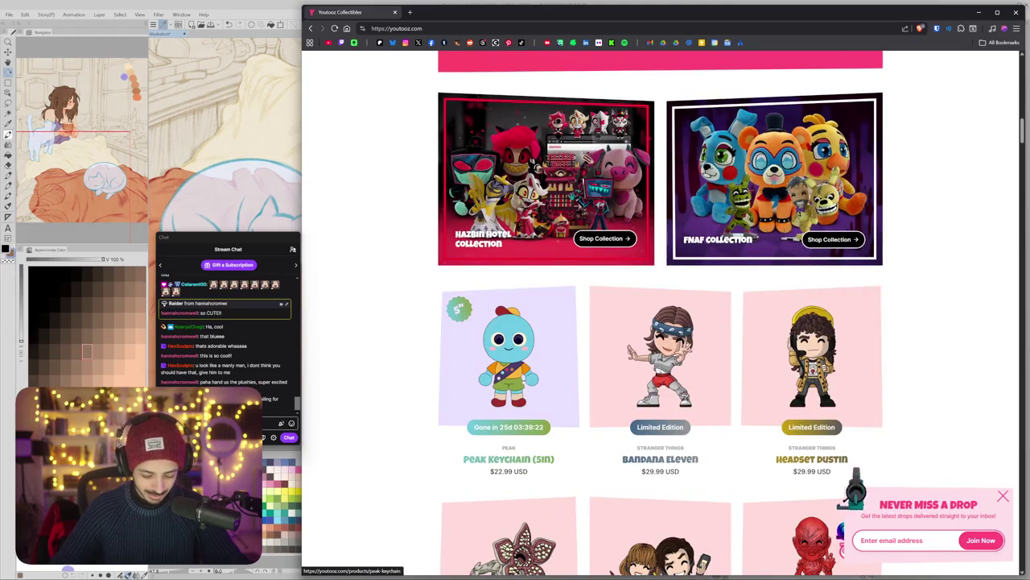
Step: View the Peak Keychain product details and step through its photos, then close it
left_click(525, 355)
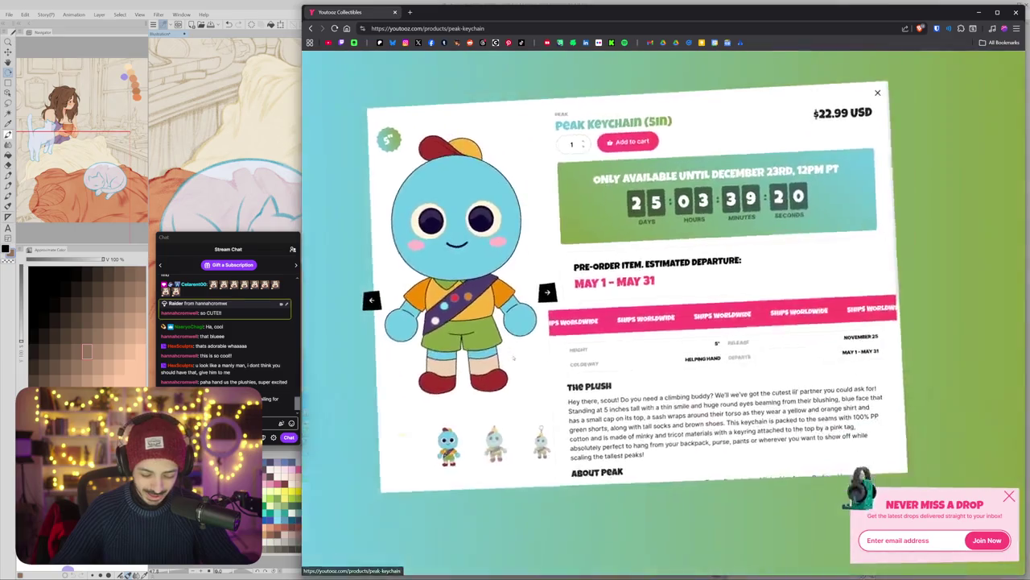
left_click(551, 453)
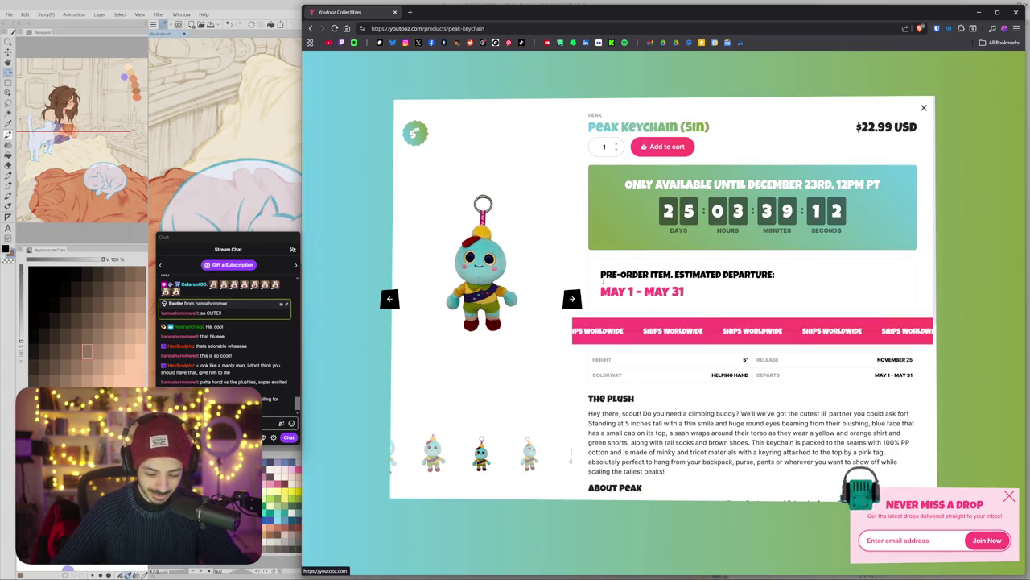
left_click(571, 299)
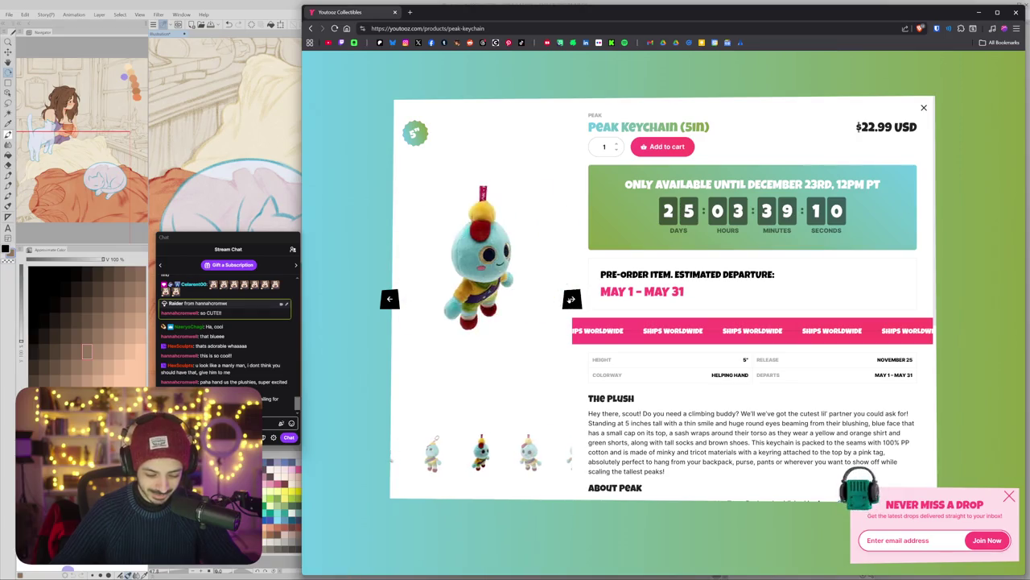
left_click(571, 299)
left_click(572, 299)
left_click(572, 299)
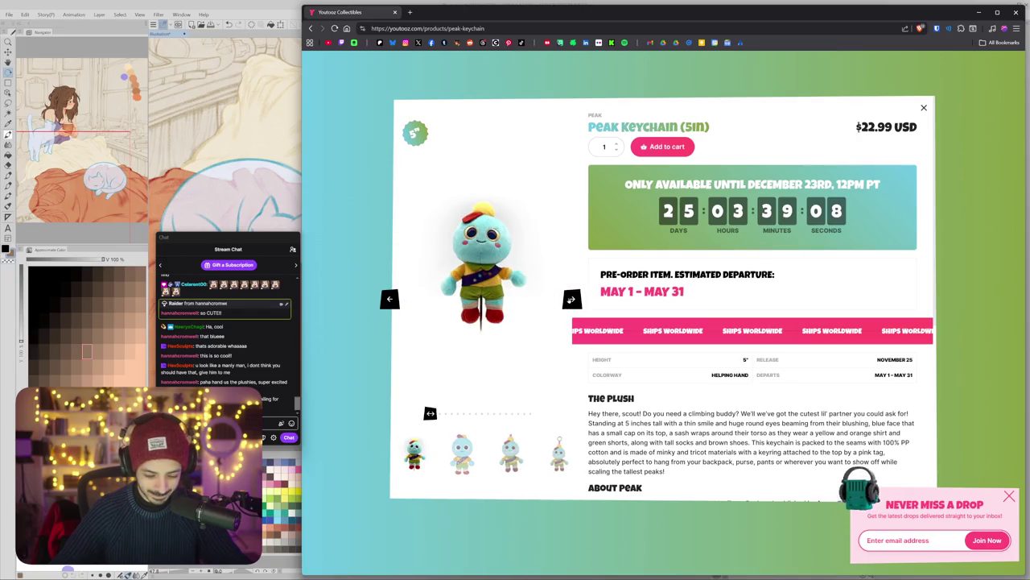
left_click(924, 107)
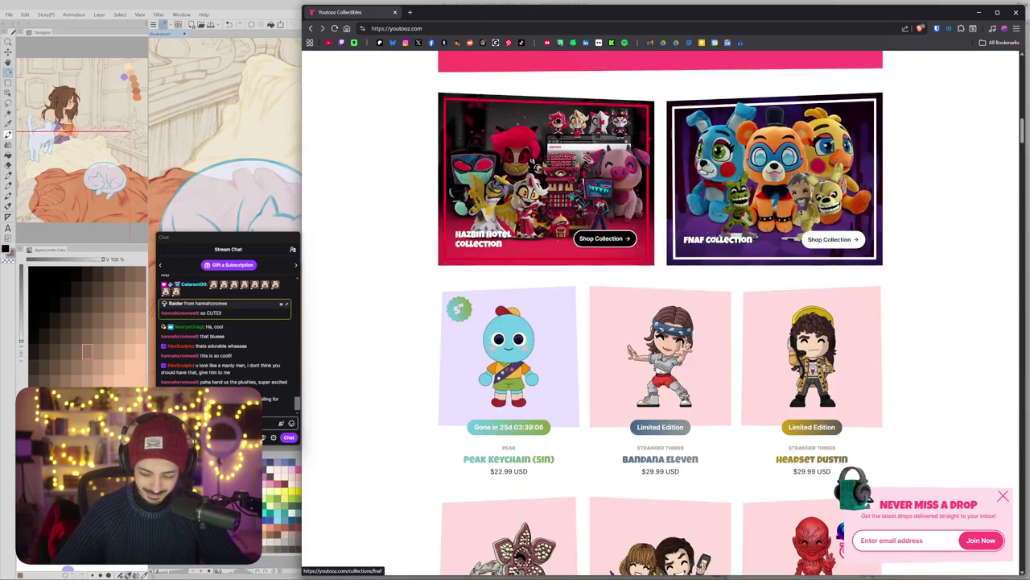
Step: Scroll the page a bit more, then return to the Clip Studio Paint illustration
scroll(750, 282, "down", 3)
scroll(743, 283, "down", 5)
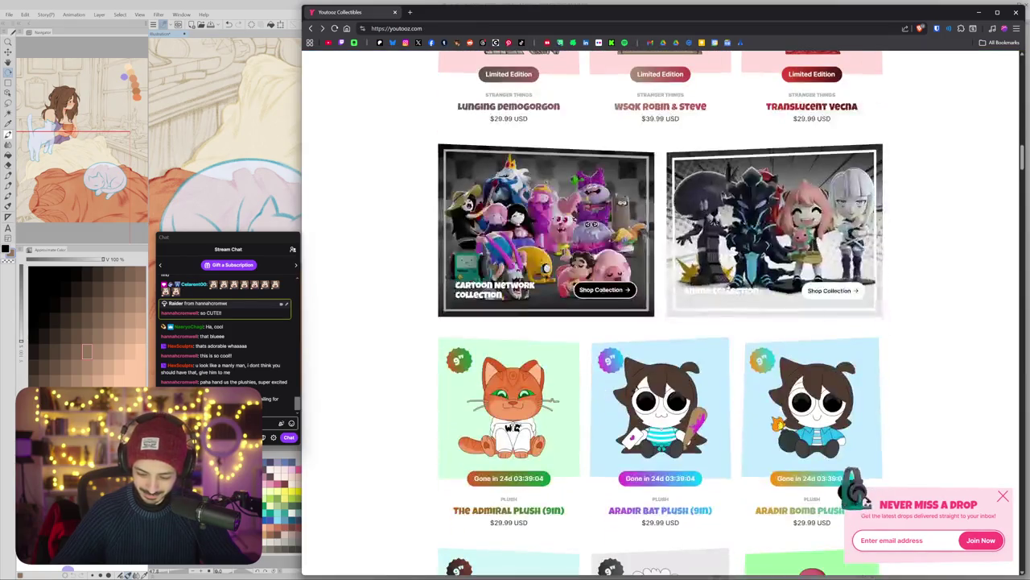
scroll(734, 283, "up", 5)
scroll(734, 284, "up", 1)
scroll(796, 347, "down", 1)
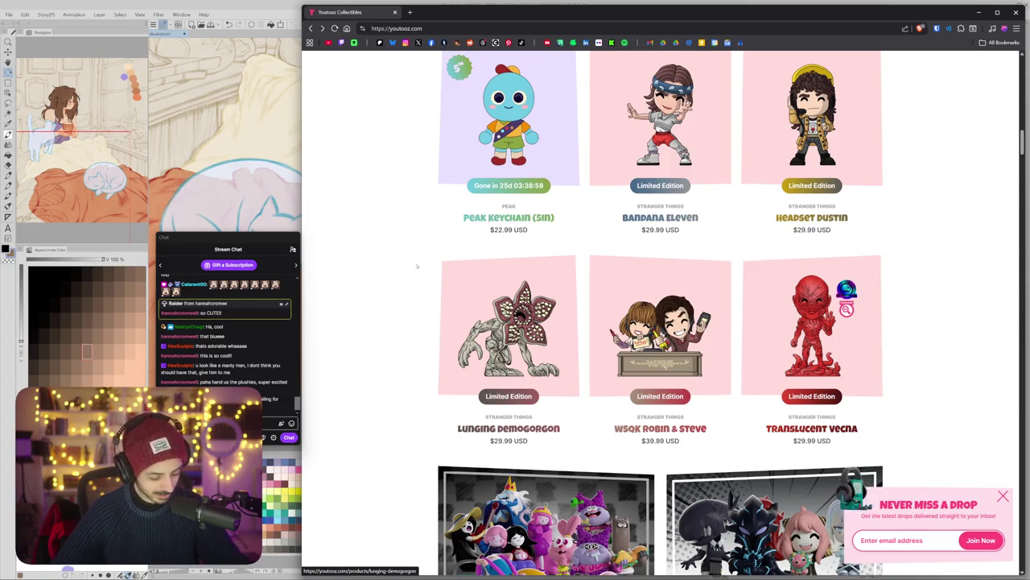
key("alt+Tab")
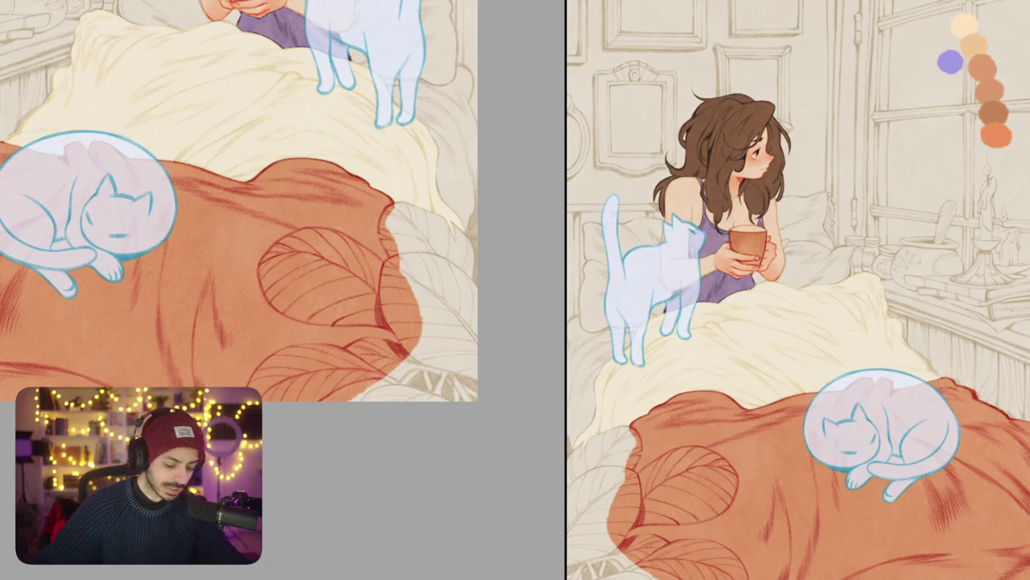
Step: Pan toward the girl, then fit the whole picture in the view
mouse_move(415, 286)
left_mouse_down()
mouse_move(445, 310)
mouse_move(346, 241)
left_mouse_up()
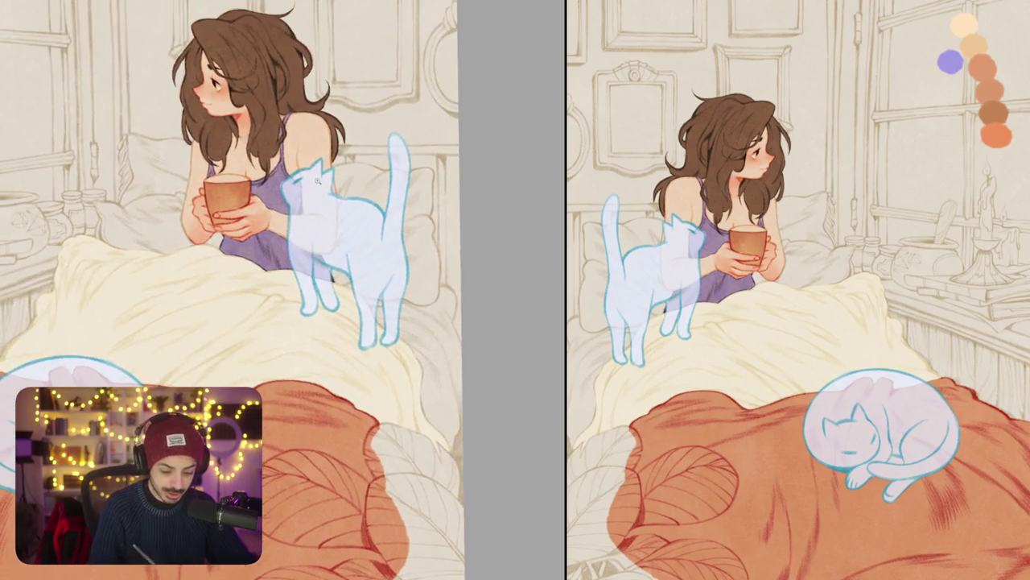
scroll(283, 199, "up", 5)
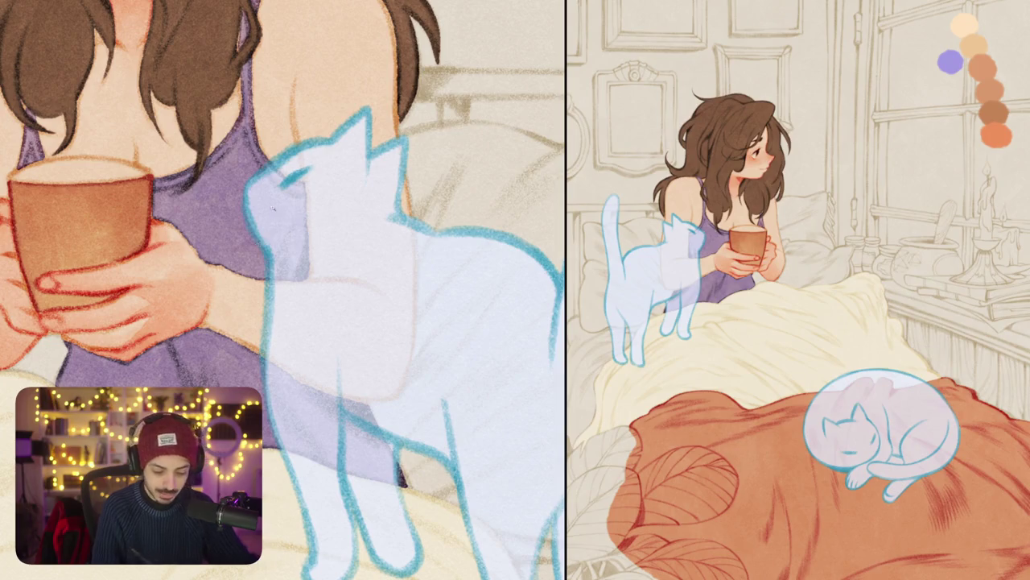
key("ctrl+0")
scroll(201, 265, "down", 2)
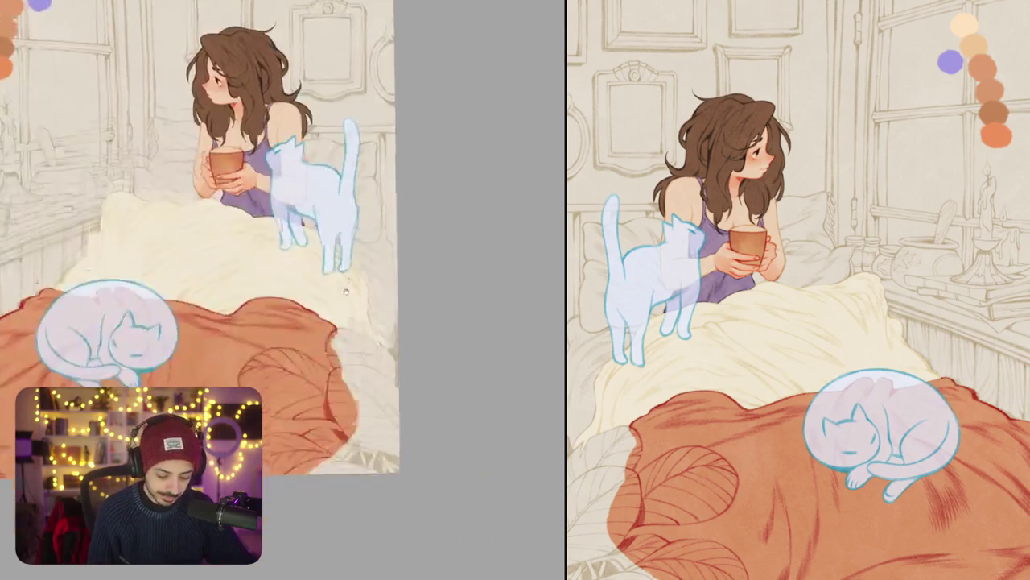
scroll(201, 265, "down", 2)
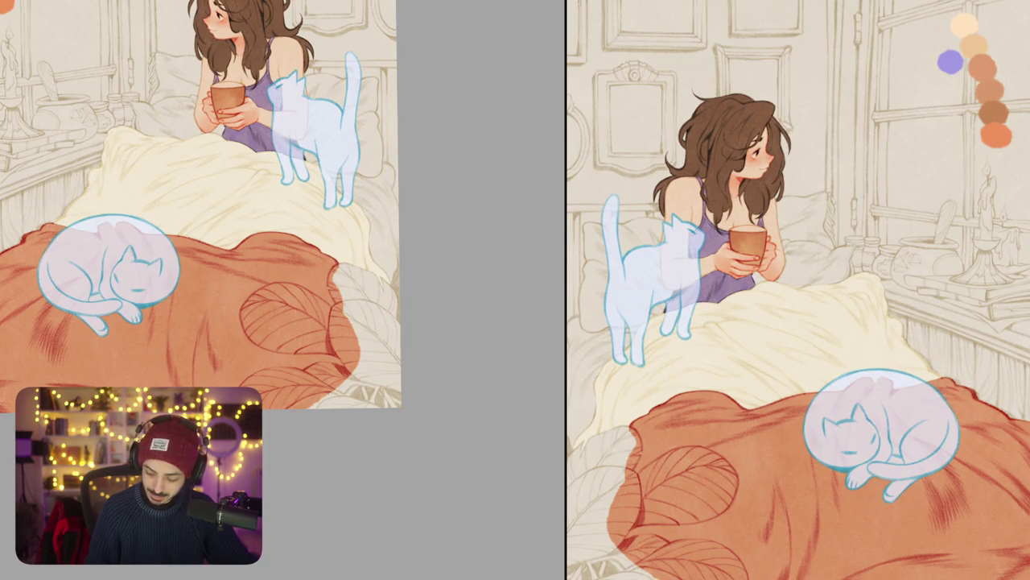
scroll(314, 366, "up", 5)
Step: Rotate and zoom the view in onto the blanket's leaf pattern
left_click_drag(281, 241, 322, 290)
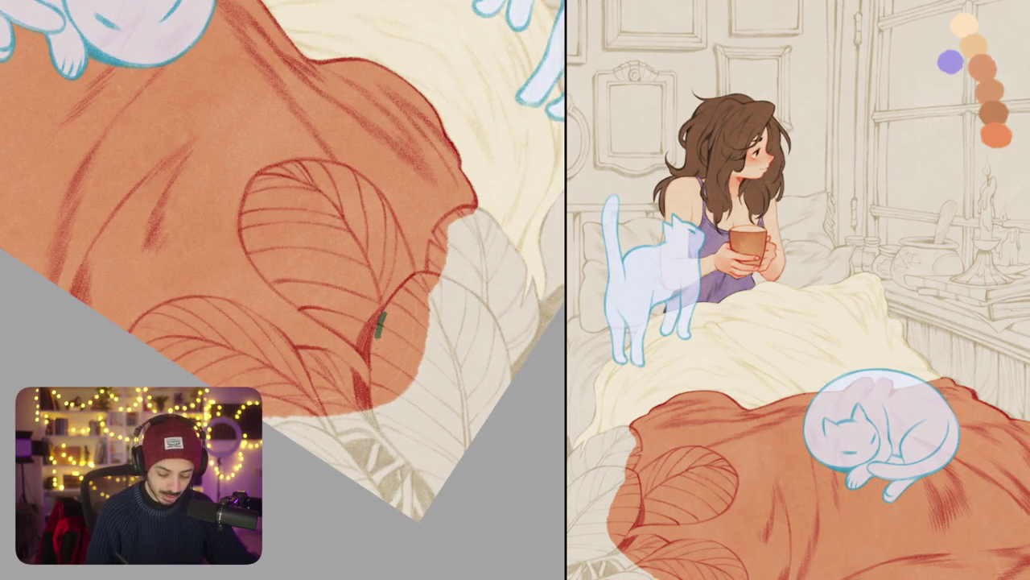
left_click_drag(375, 355, 372, 288)
left_click_drag(378, 346, 468, 303)
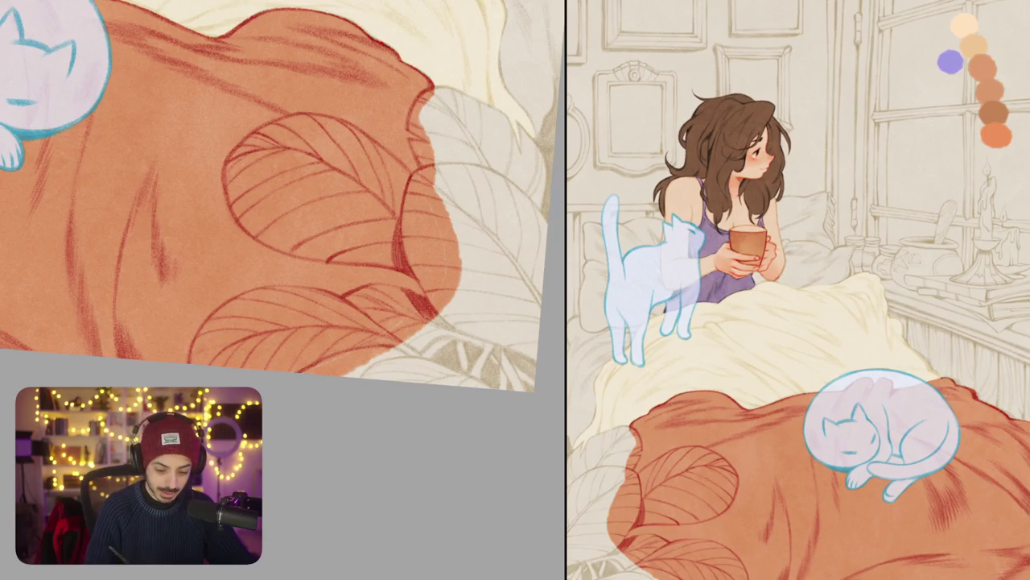
left_click_drag(282, 201, 299, 226)
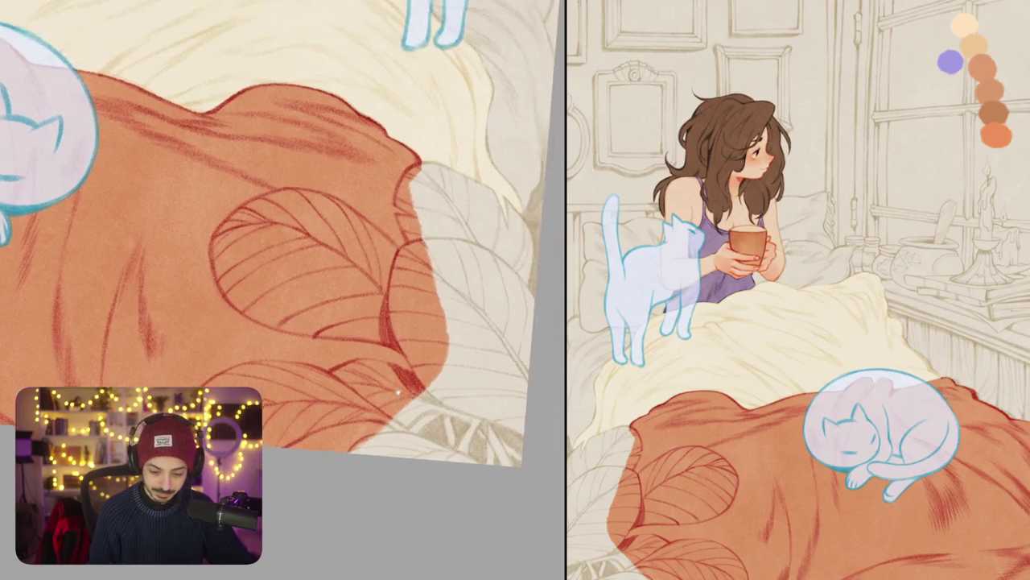
scroll(281, 233, "down", 5)
scroll(394, 358, "up", 3)
left_click_drag(394, 358, 388, 299)
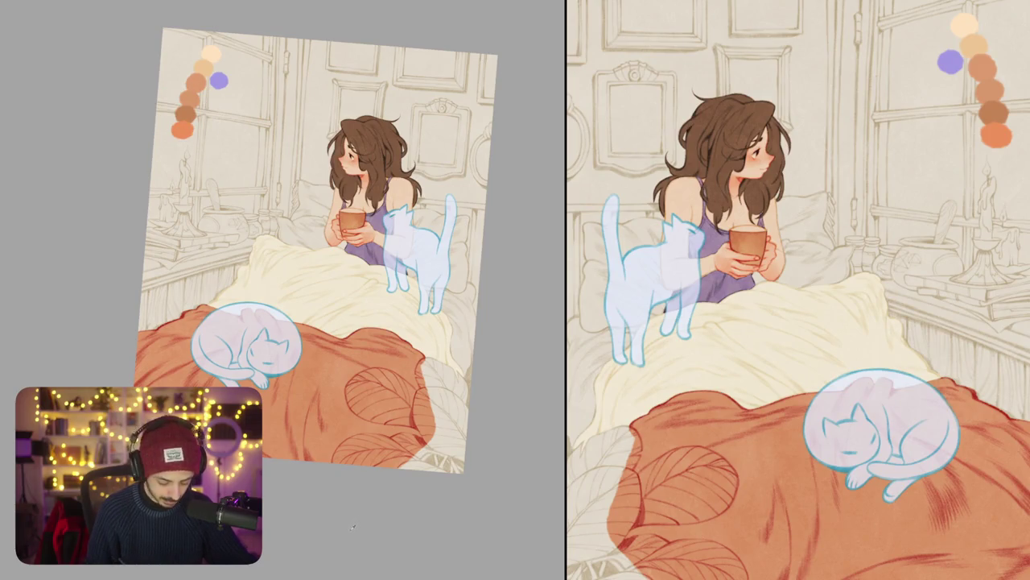
mouse_move(311, 418)
left_mouse_down()
mouse_move(322, 196)
mouse_move(385, 325)
left_mouse_up()
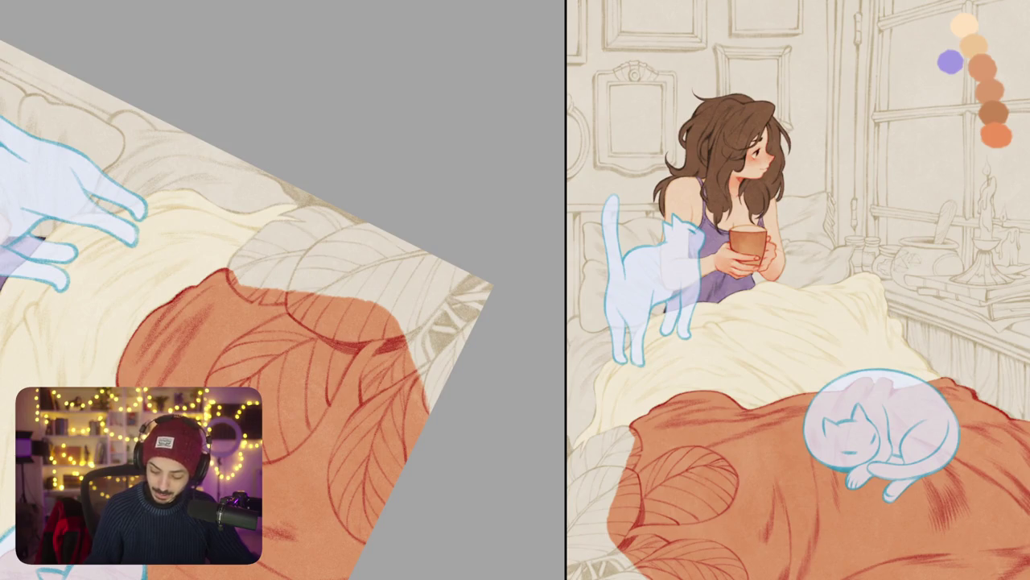
scroll(248, 309, "down", 3)
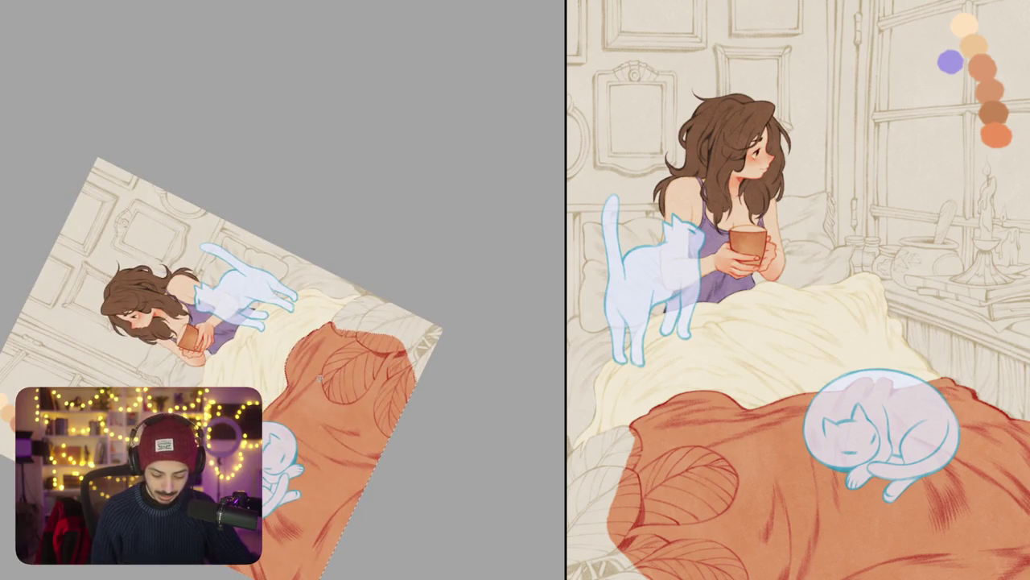
scroll(326, 404, "up", 5)
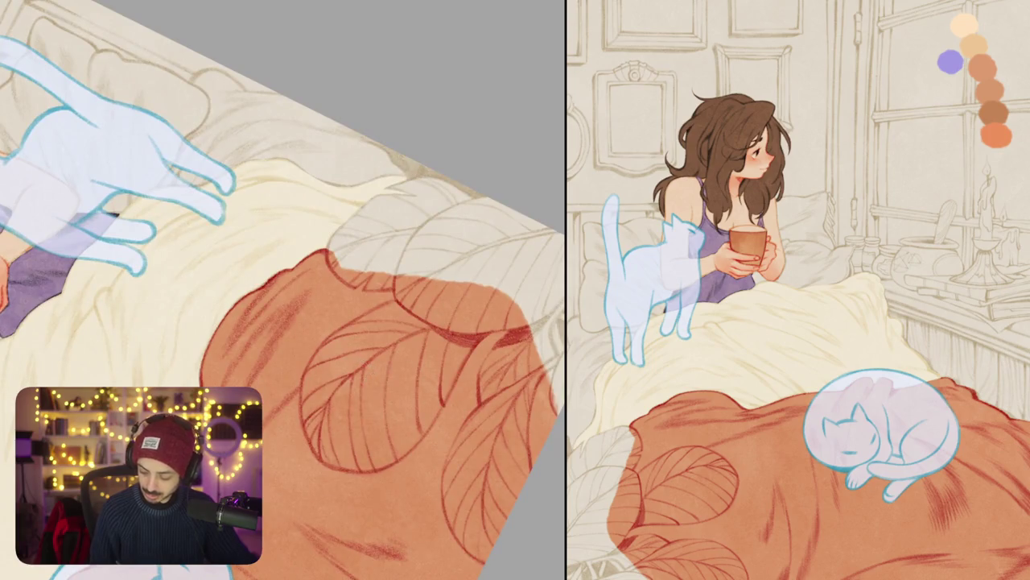
scroll(364, 211, "up", 2)
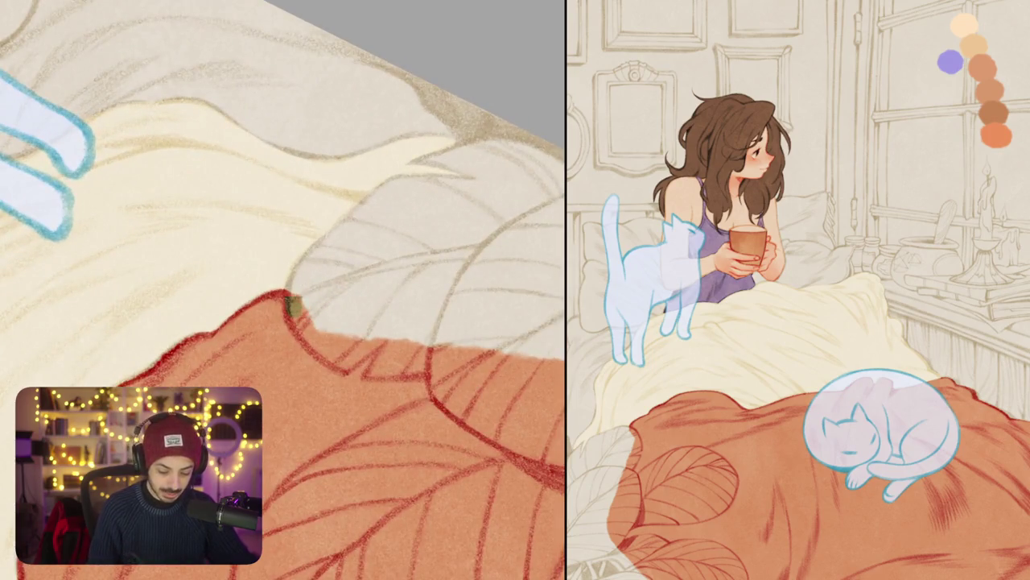
Step: Draw an olive zigzag leaf outline rising from the blanket's lower-left edge
mouse_move(289, 316)
left_mouse_down()
mouse_move(371, 203)
mouse_move(484, 185)
left_mouse_up()
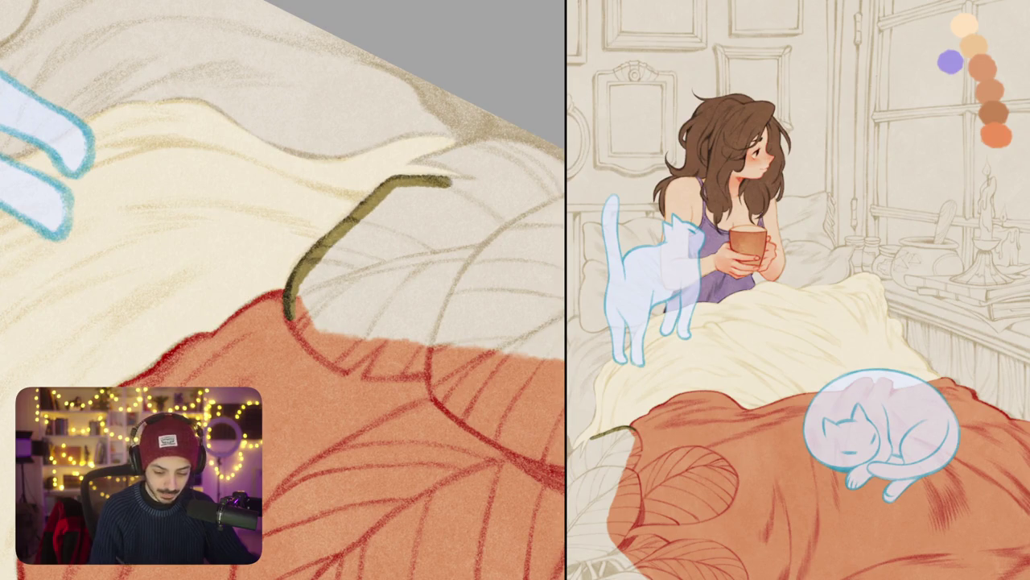
left_click_drag(322, 290, 241, 265)
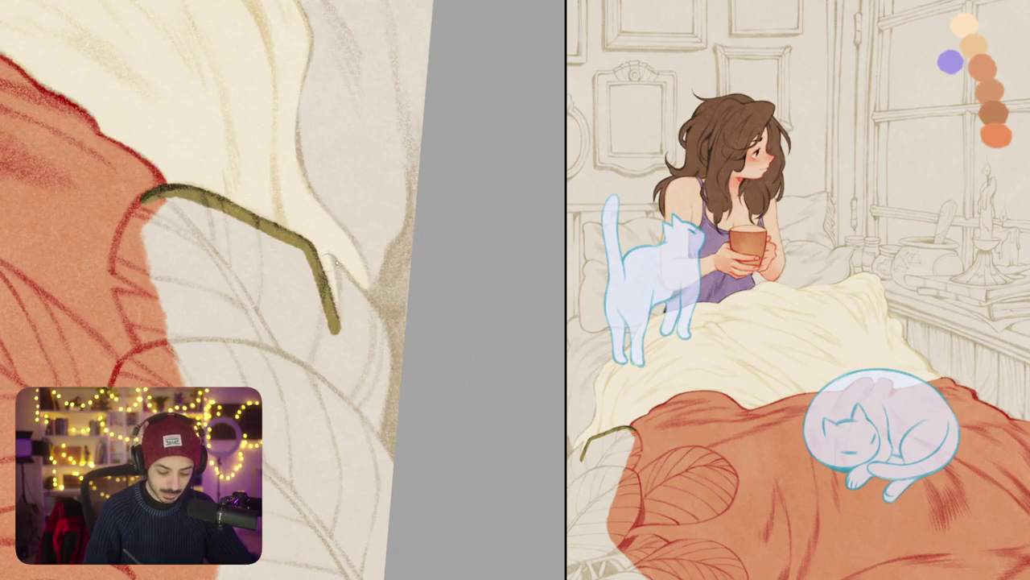
left_click_drag(332, 256, 339, 322)
mouse_move(333, 256)
left_mouse_down()
mouse_move(383, 325)
mouse_move(379, 441)
left_mouse_up()
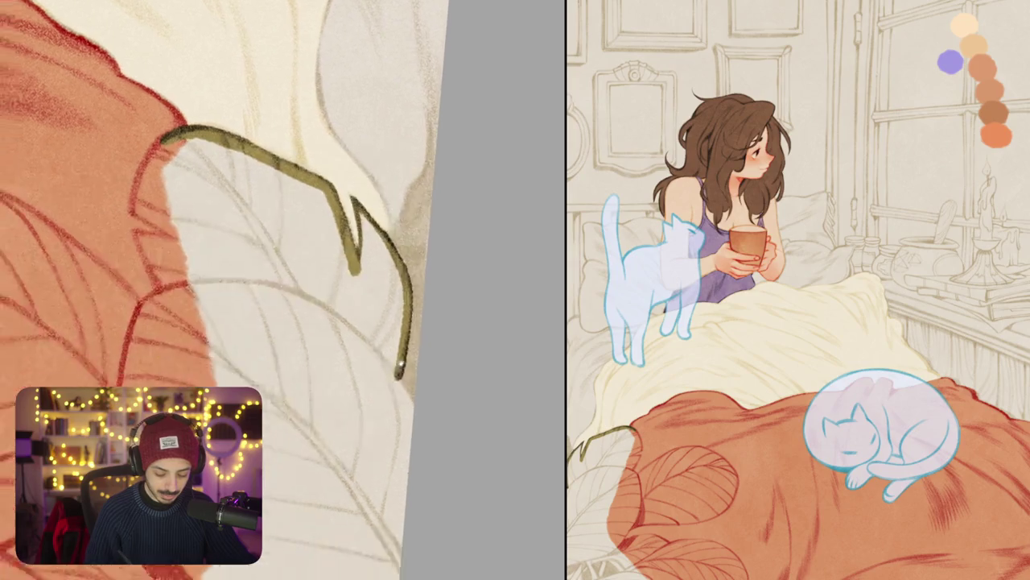
left_click_drag(242, 322, 304, 158)
mouse_move(242, 241)
left_mouse_down()
mouse_move(321, 274)
mouse_move(362, 322)
left_mouse_up()
Step: Add notches, close the leaf outline along its left side, and fill it olive
mouse_move(282, 242)
left_mouse_down()
mouse_move(386, 330)
mouse_move(359, 257)
mouse_move(387, 297)
left_mouse_up()
mouse_move(372, 240)
left_mouse_down()
mouse_move(391, 311)
mouse_move(399, 222)
mouse_move(441, 211)
left_mouse_up()
mouse_move(322, 338)
left_mouse_down()
mouse_move(338, 242)
mouse_move(330, 227)
left_mouse_up()
left_click_drag(354, 191, 325, 178)
left_click_drag(386, 223, 338, 177)
mouse_move(386, 150)
left_mouse_down()
mouse_move(363, 214)
mouse_move(272, 342)
mouse_move(266, 370)
left_mouse_up()
left_click(402, 241)
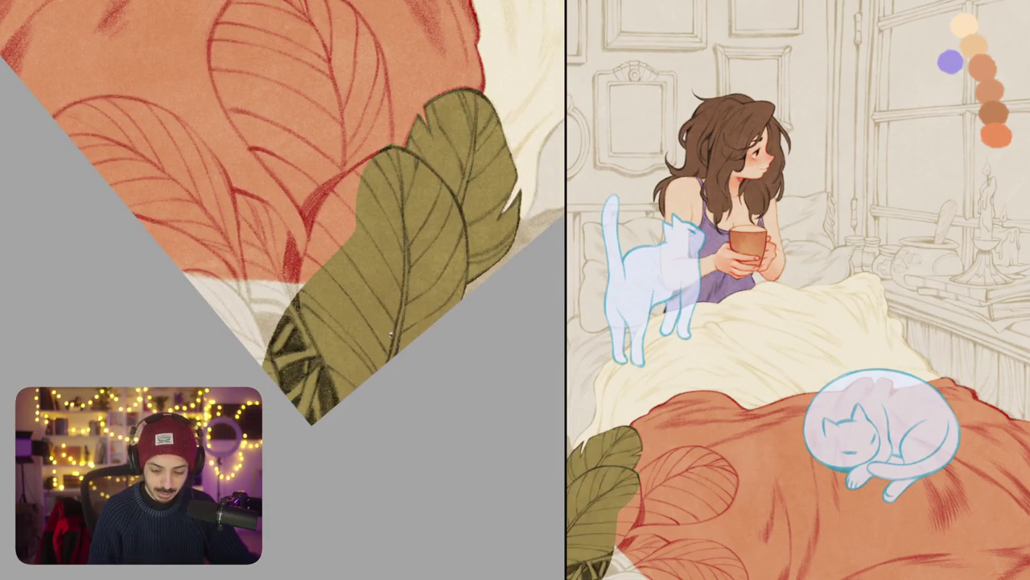
Step: Trace a dark green line down the edge of the first olive leaf
left_click_drag(394, 334, 464, 277)
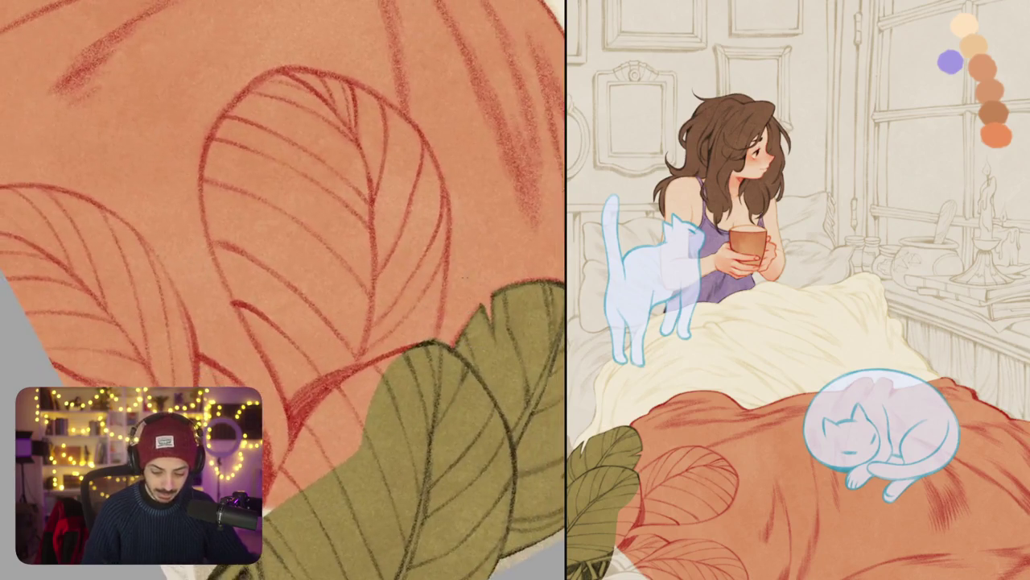
left_click_drag(372, 248, 450, 241)
mouse_move(311, 107)
left_mouse_down()
mouse_move(299, 193)
mouse_move(312, 248)
mouse_move(381, 384)
mouse_move(388, 435)
left_mouse_up()
left_click_drag(387, 338, 388, 325)
left_click_drag(415, 275, 396, 314)
left_click_drag(371, 322, 402, 306)
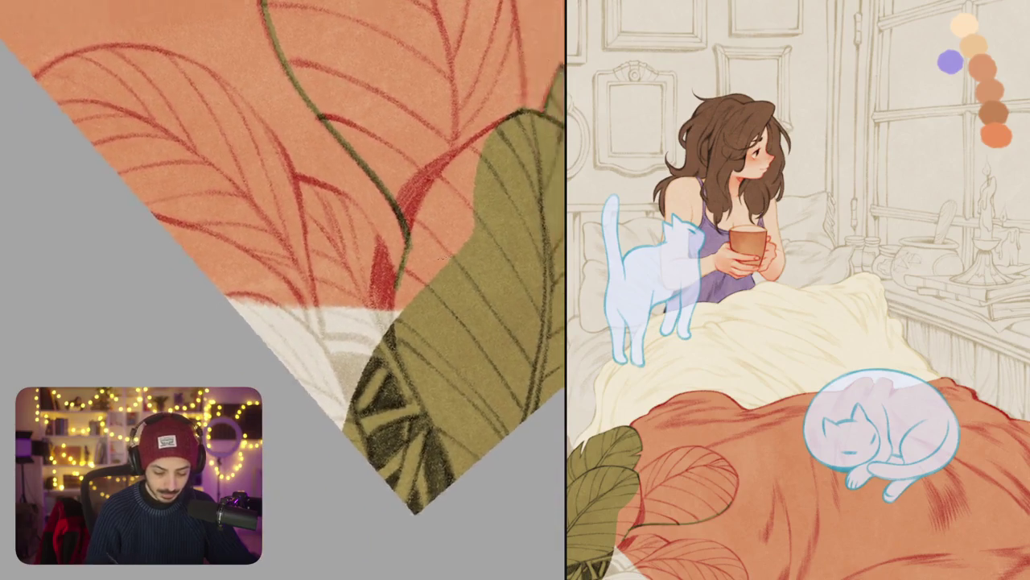
Step: Edge the lower leaf in green, then reposition the Imgur browser window
left_click_drag(322, 241, 362, 233)
mouse_move(277, 276)
left_mouse_down()
mouse_move(318, 248)
mouse_move(394, 251)
mouse_move(423, 270)
left_mouse_up()
mouse_move(282, 241)
left_mouse_down()
mouse_move(298, 251)
mouse_move(338, 234)
mouse_move(265, 233)
mouse_move(300, 208)
left_mouse_up()
left_click_drag(298, 260, 282, 373)
left_click_drag(290, 322, 270, 379)
mouse_move(293, 304)
left_mouse_down()
mouse_move(276, 333)
mouse_move(327, 269)
mouse_move(372, 240)
mouse_move(454, 219)
left_mouse_up()
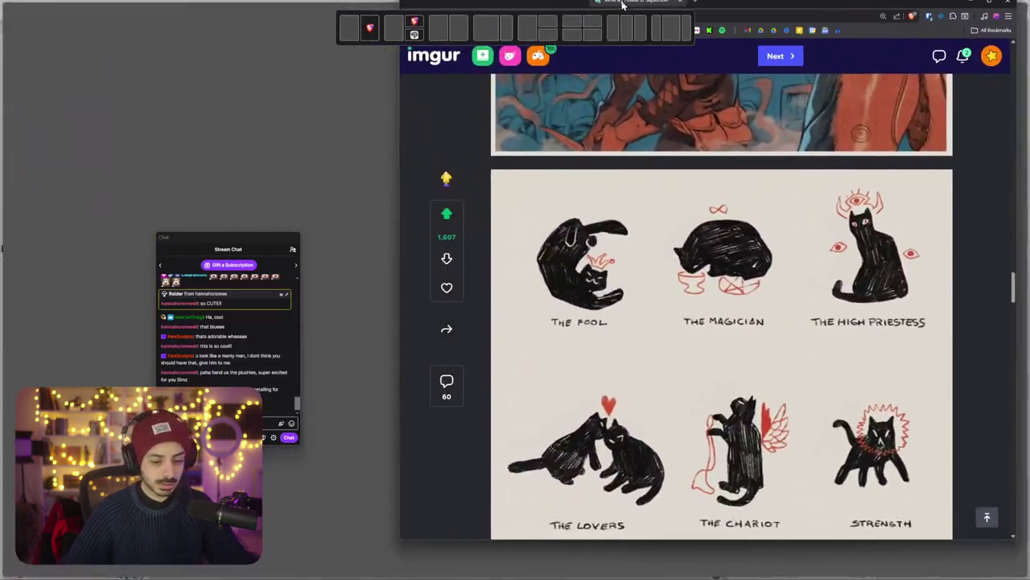
mouse_move(623, 4)
left_mouse_down()
mouse_move(593, 77)
mouse_move(634, 6)
left_mouse_up()
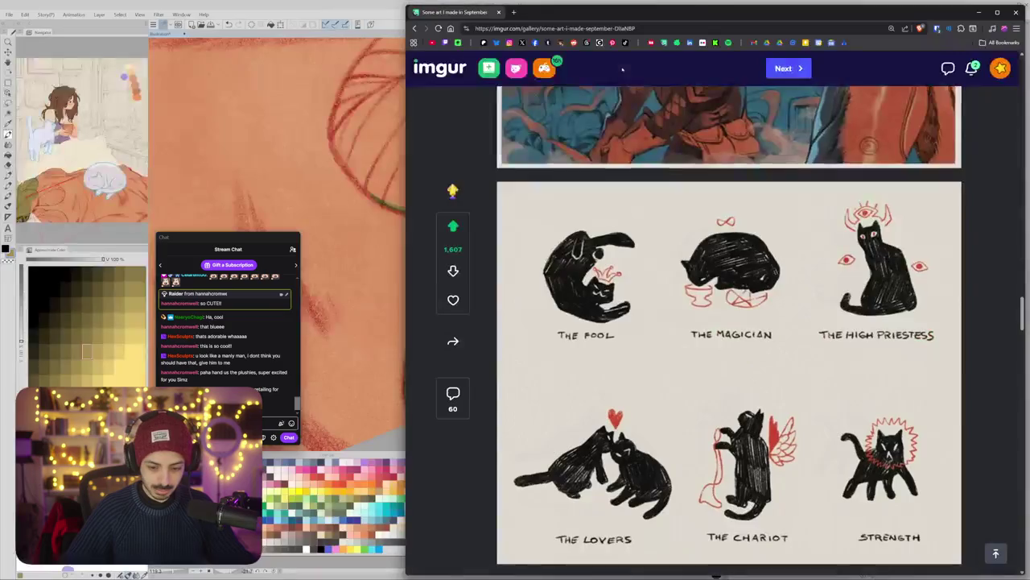
Step: Widen the browser and enlarge the Fool and Magician tarot drawing, then close it
left_click_drag(405, 175, 320, 175)
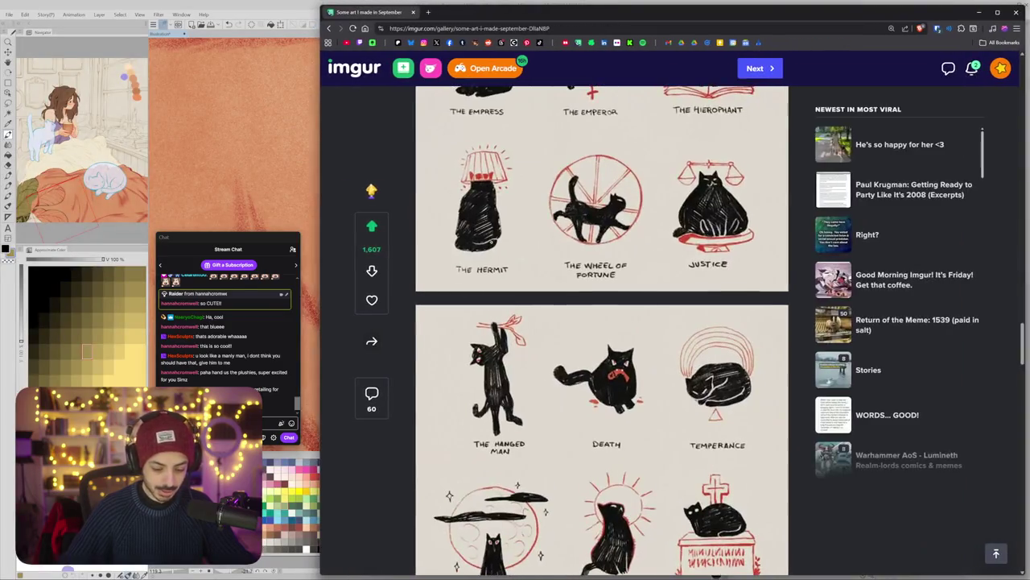
scroll(602, 330, "up", 2)
scroll(602, 330, "up", 2)
scroll(602, 330, "up", 1)
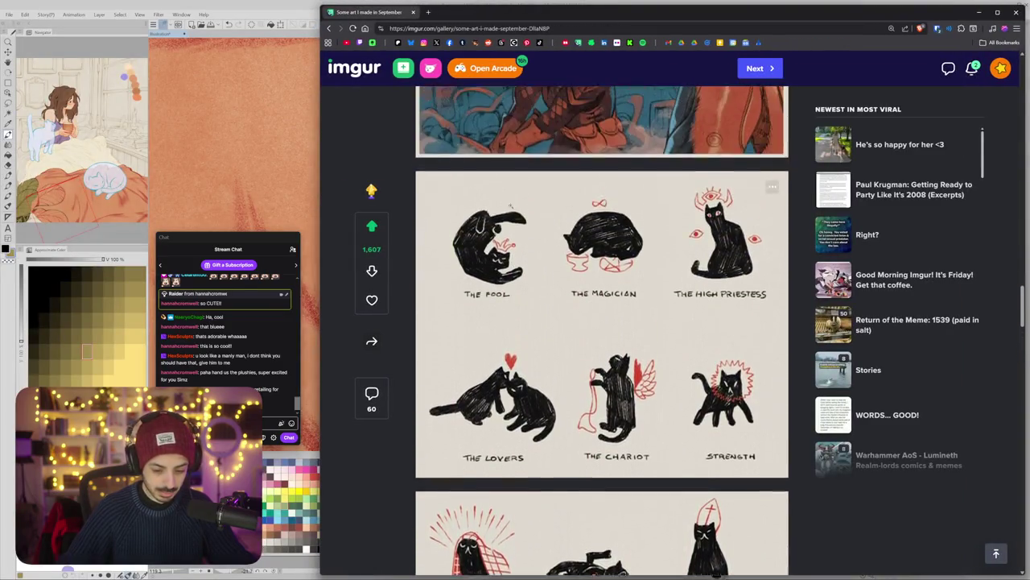
scroll(602, 330, "up", 1)
left_click(491, 280)
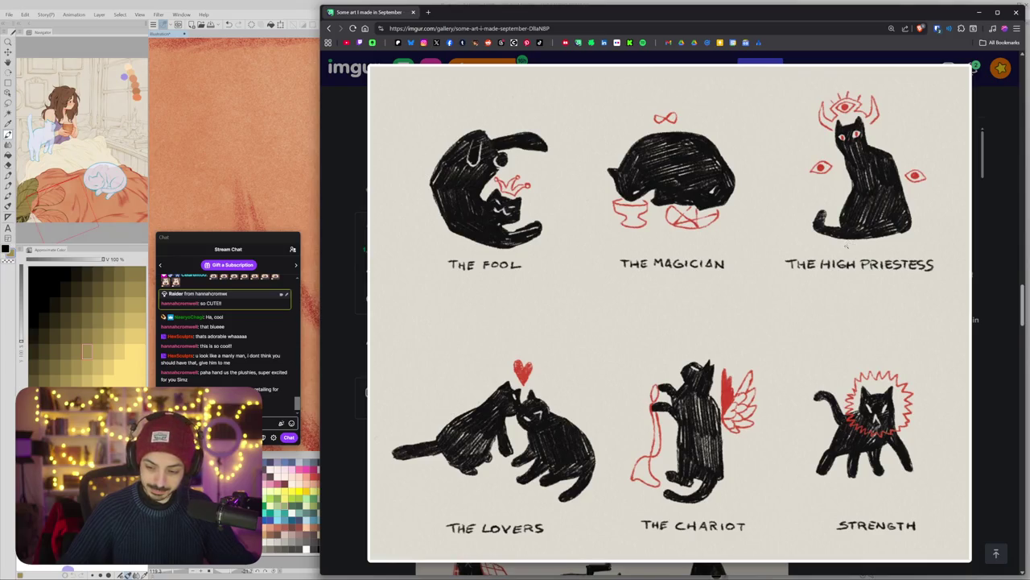
left_click(356, 132)
Step: Scroll down and view the Empress and Emperor tarot drawing enlarged
scroll(627, 204, "down", 2)
scroll(627, 204, "down", 2)
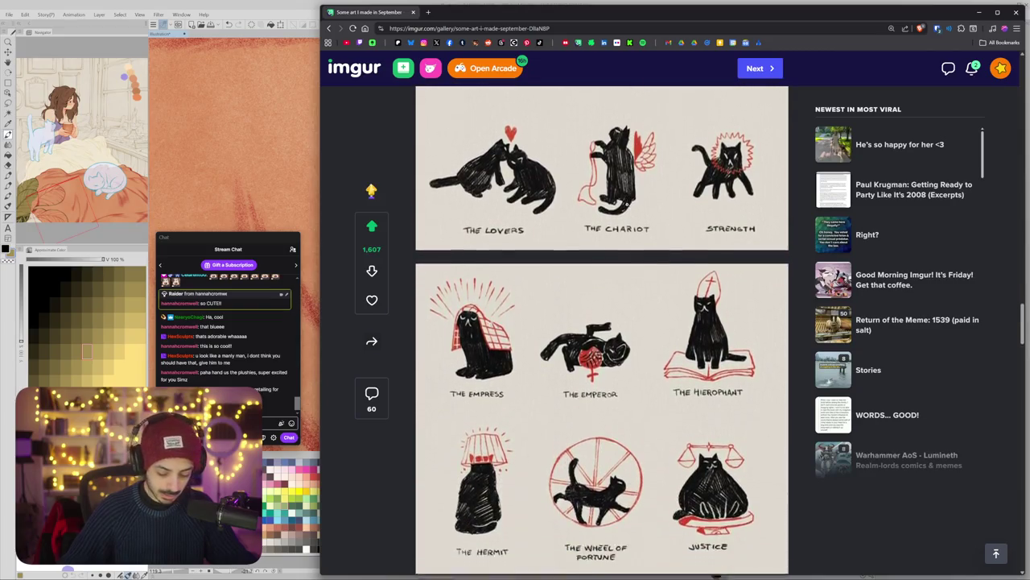
scroll(595, 242, "down", 2)
left_click(571, 281)
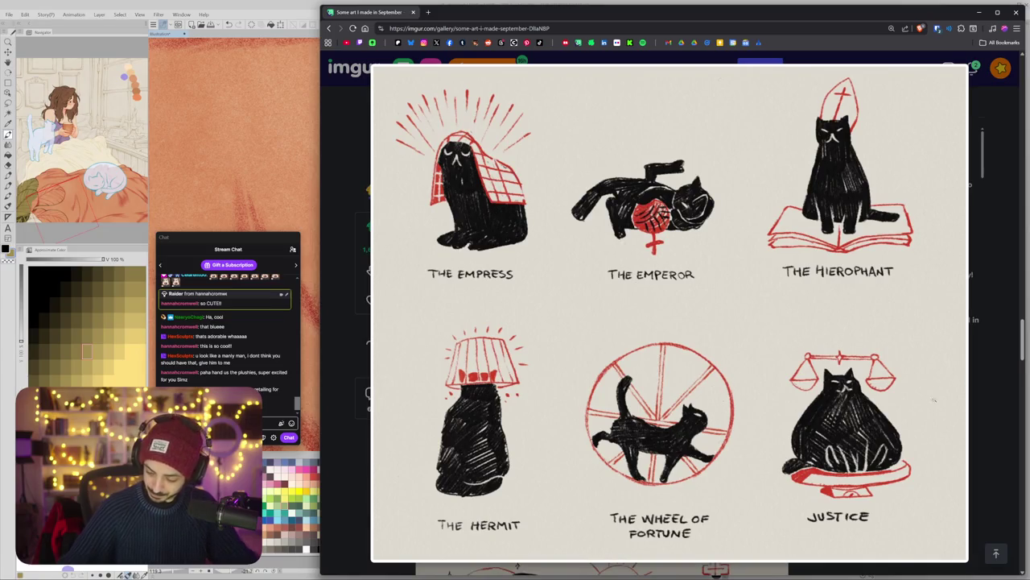
left_click(989, 337)
Step: View the Devil, Tower, Star and World drawing enlarged, then hide the browser
scroll(989, 336, "down", 3)
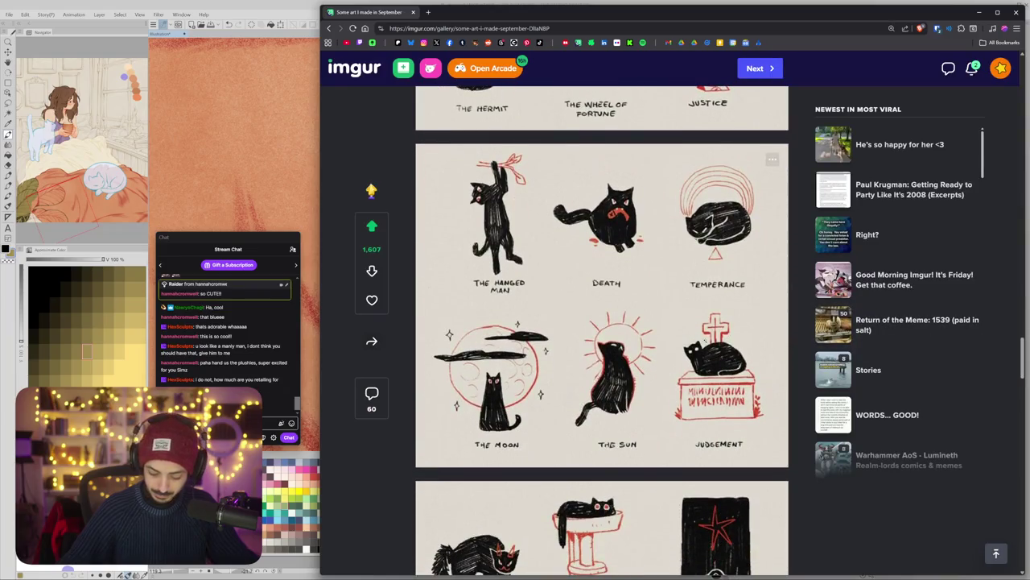
scroll(989, 336, "down", 2)
left_click(644, 412)
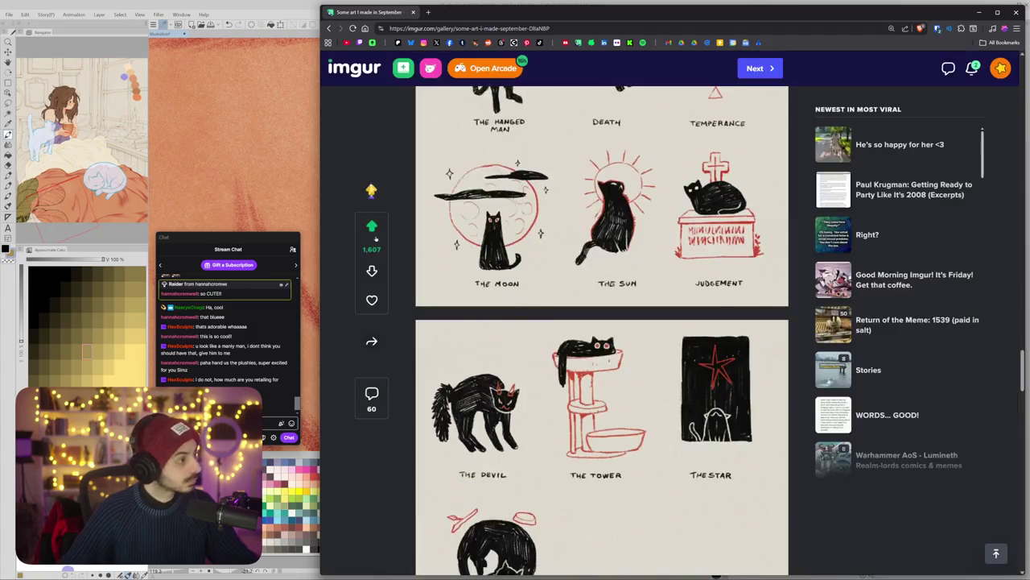
left_click(910, 69)
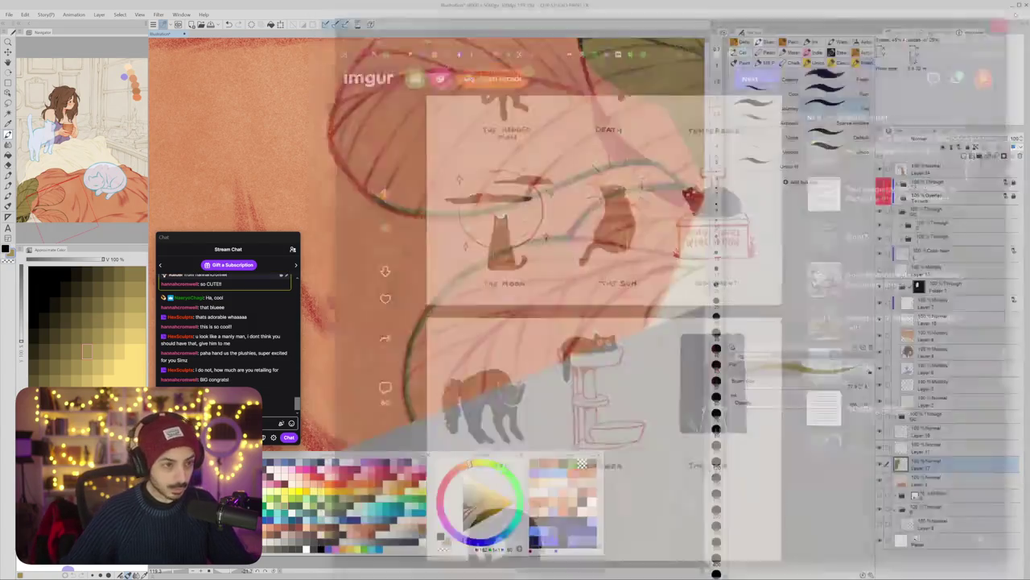
left_click(1016, 12)
Step: Outline the leaf's left and top edges in green with the pencil
mouse_move(499, 299)
left_mouse_down()
mouse_move(478, 292)
mouse_move(530, 291)
left_mouse_up()
key("g")
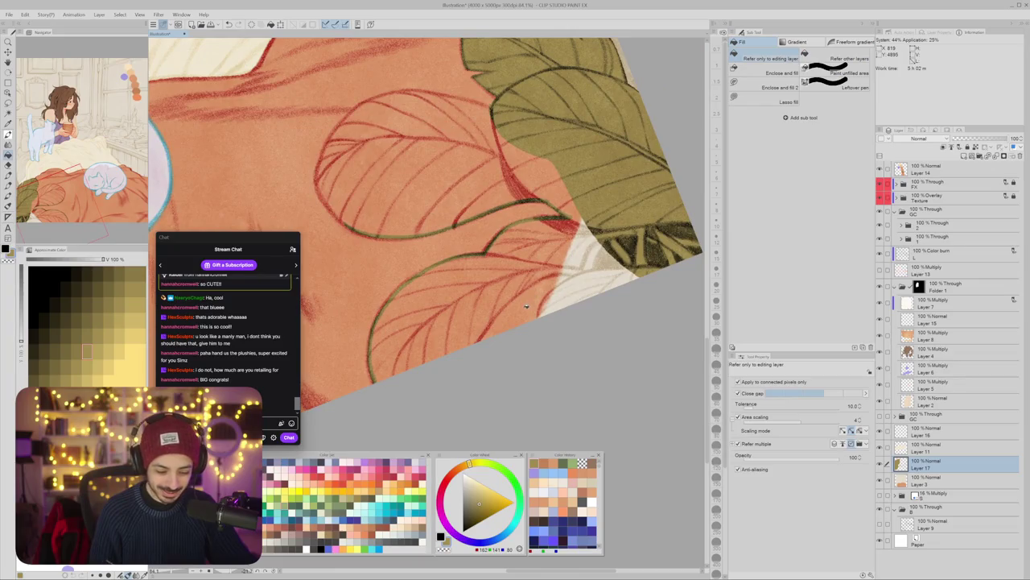
key("b")
scroll(526, 306, "up", 5)
left_click_drag(413, 213, 465, 389)
mouse_move(480, 344)
left_mouse_down()
mouse_move(487, 336)
mouse_move(435, 338)
left_mouse_up()
mouse_move(402, 278)
left_mouse_down()
mouse_move(501, 182)
mouse_move(568, 171)
left_mouse_up()
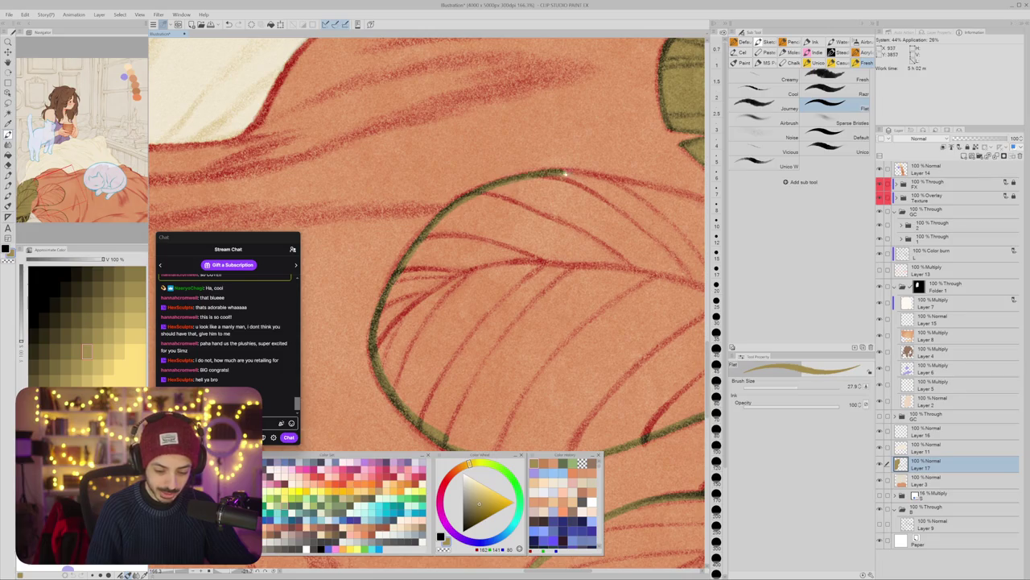
left_click_drag(523, 242, 363, 322)
left_click_drag(391, 269, 508, 185)
Step: Reset the canvas rotation and lower the layer's luminosity by 10 via Hue/Saturation/Luminosity
scroll(482, 302, "down", 5)
scroll(482, 302, "down", 5)
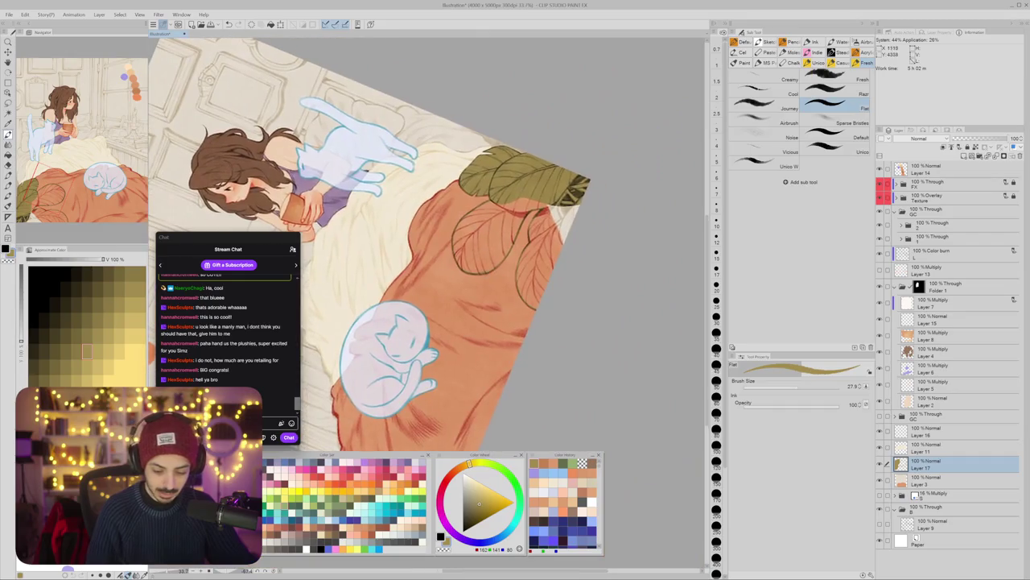
key("g")
key("r")
left_click_drag(482, 302, 451, 339)
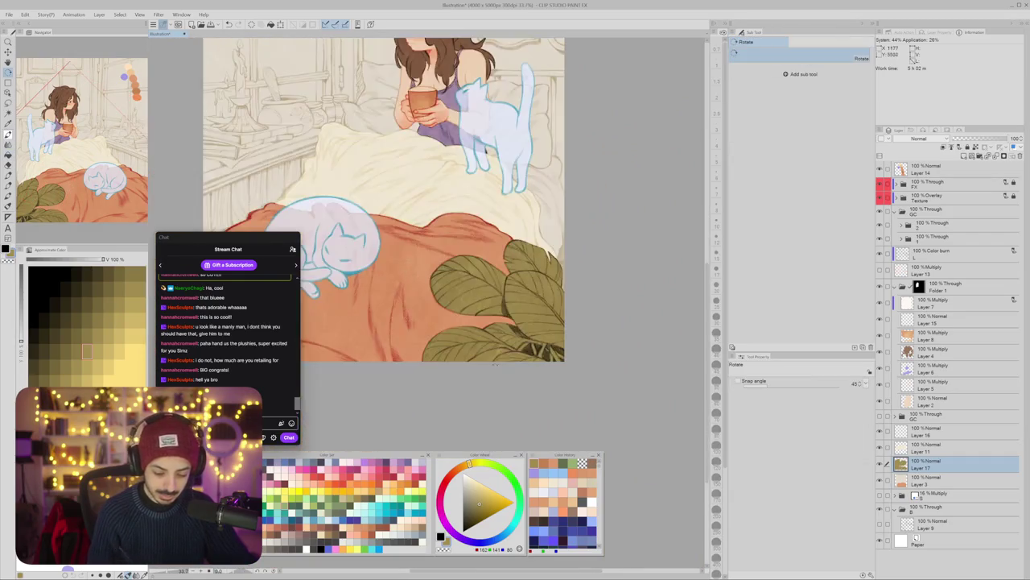
scroll(482, 302, "down", 2)
scroll(482, 302, "down", 2)
key("ctrl+u")
left_click_drag(579, 215, 572, 216)
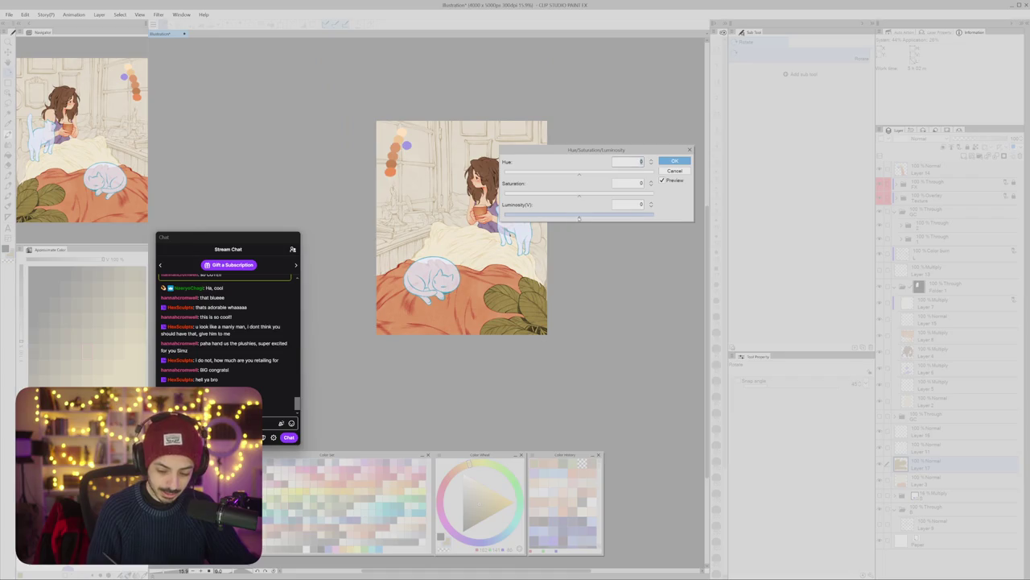
key("Return")
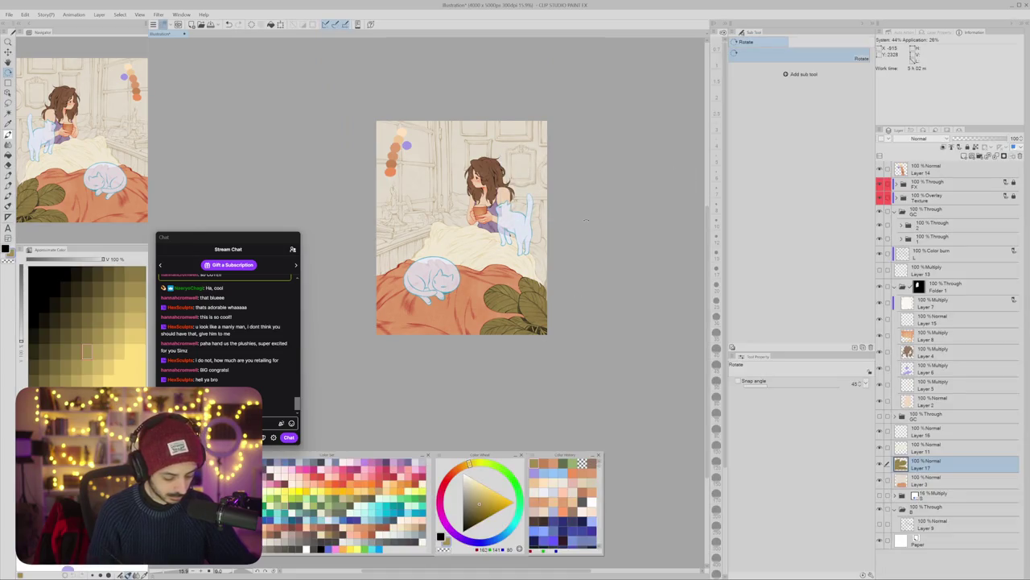
left_click_drag(541, 304, 499, 333)
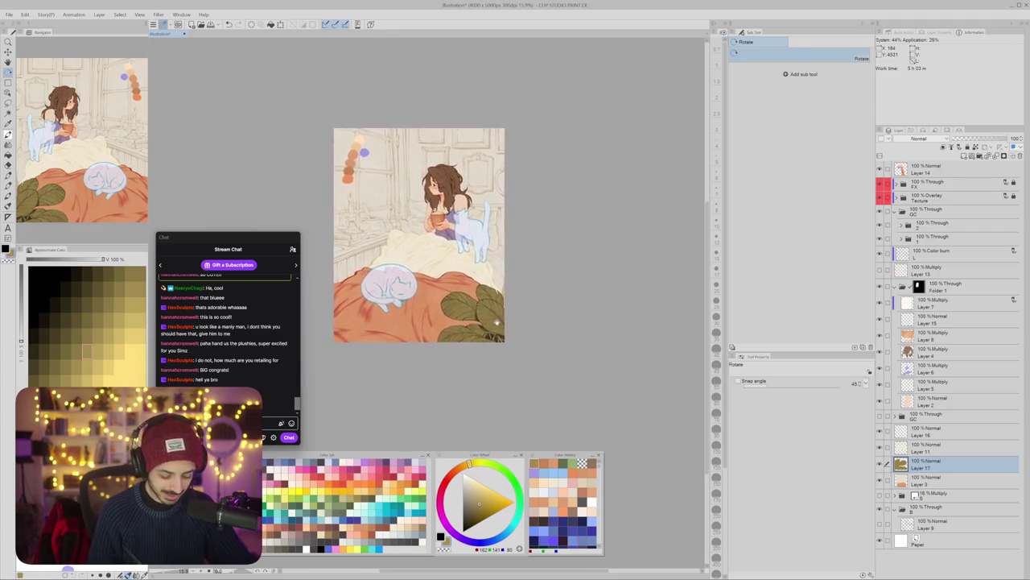
Step: Make Layer 3 the working layer, undoing an orange background fill
scroll(498, 334, "up", 3)
scroll(491, 314, "up", 2)
scroll(483, 294, "up", 3)
key("alt+bracketright")
scroll(482, 295, "down", 5)
left_click(422, 338, "ctrl+shift")
mouse_move(398, 337)
left_mouse_down()
mouse_move(448, 366)
mouse_move(484, 370)
left_mouse_up()
key("g")
left_click(348, 182, "alt")
left_click(607, 235)
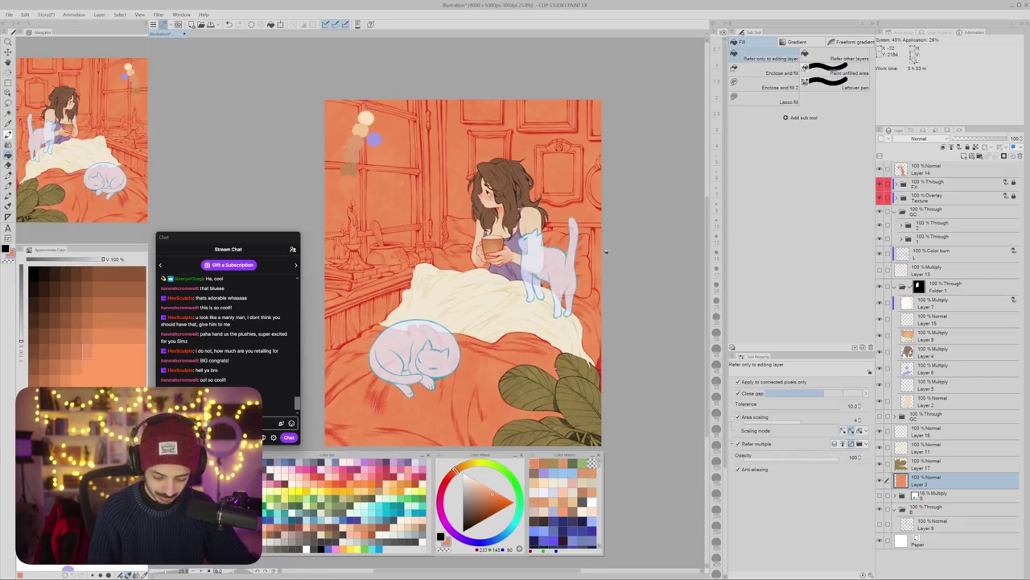
key("ctrl+z")
Step: Select the orange blanket area with Auto select
key("w")
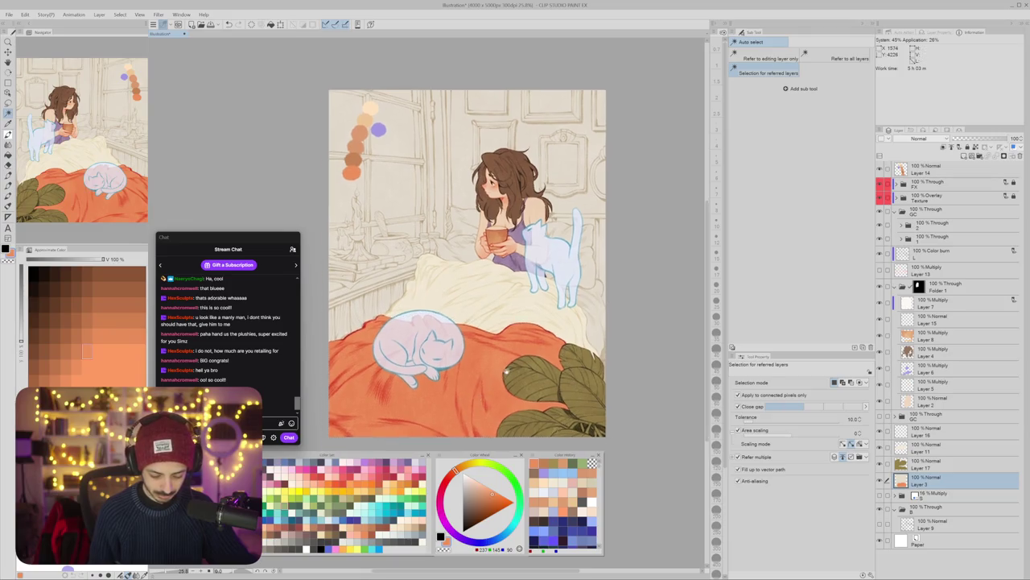
left_click_drag(472, 408, 542, 340)
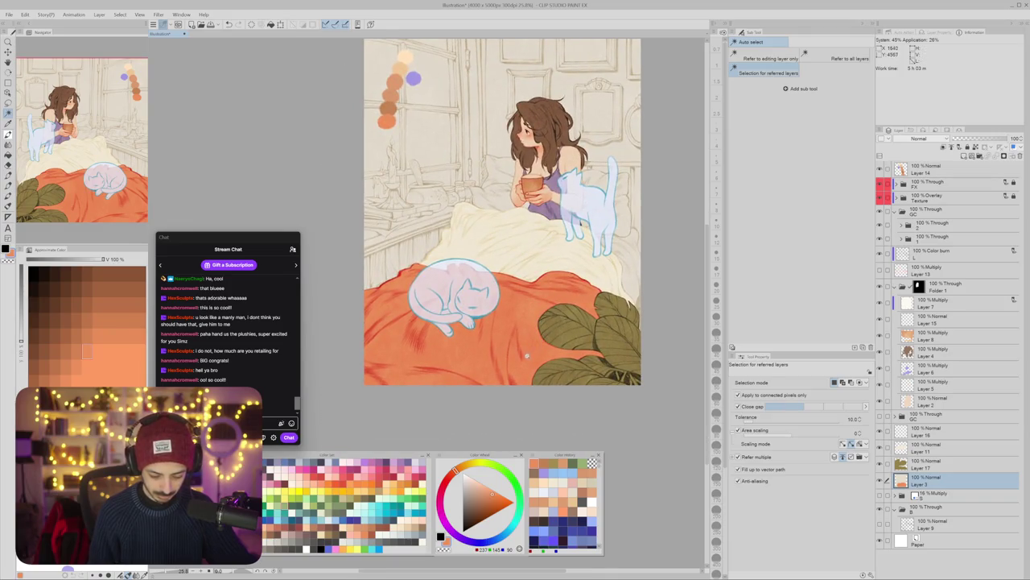
left_click(521, 365)
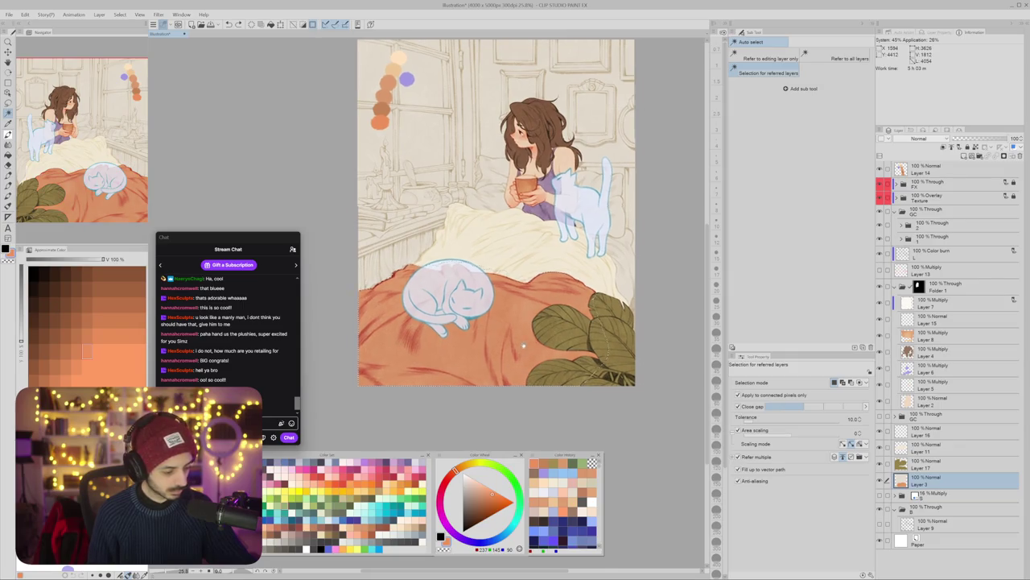
left_click_drag(517, 366, 475, 354)
scroll(576, 271, "up", 3)
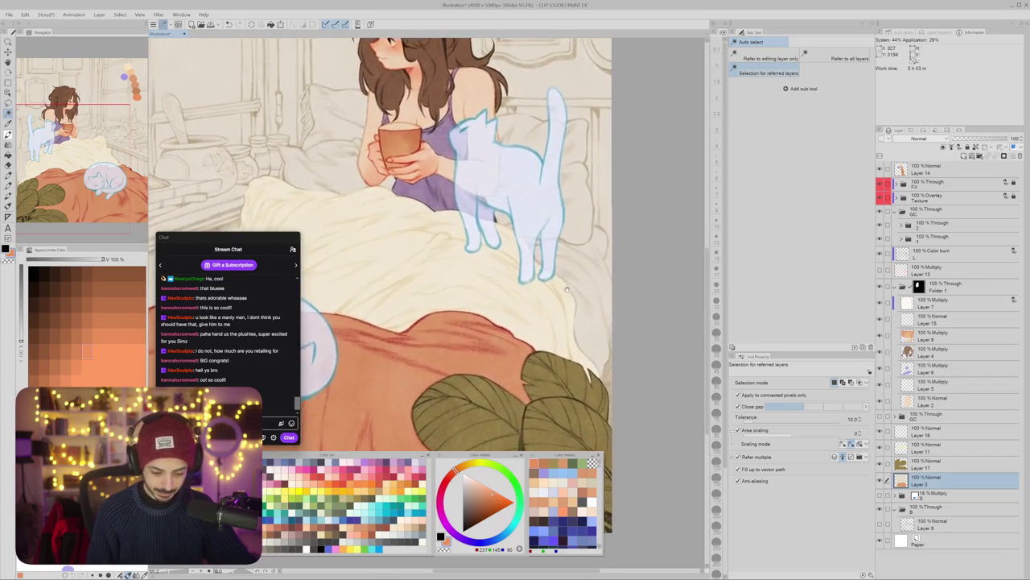
left_click_drag(574, 270, 717, 415)
Step: Add a new layer above Layer 3 and set the Flat brush to size 44.1
key("b")
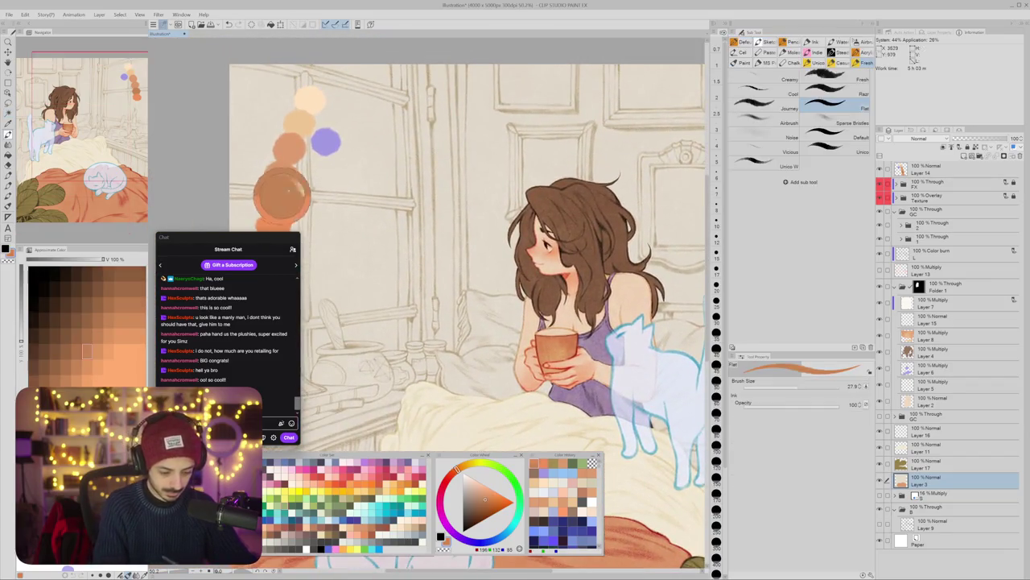
left_click_drag(564, 322, 330, 85)
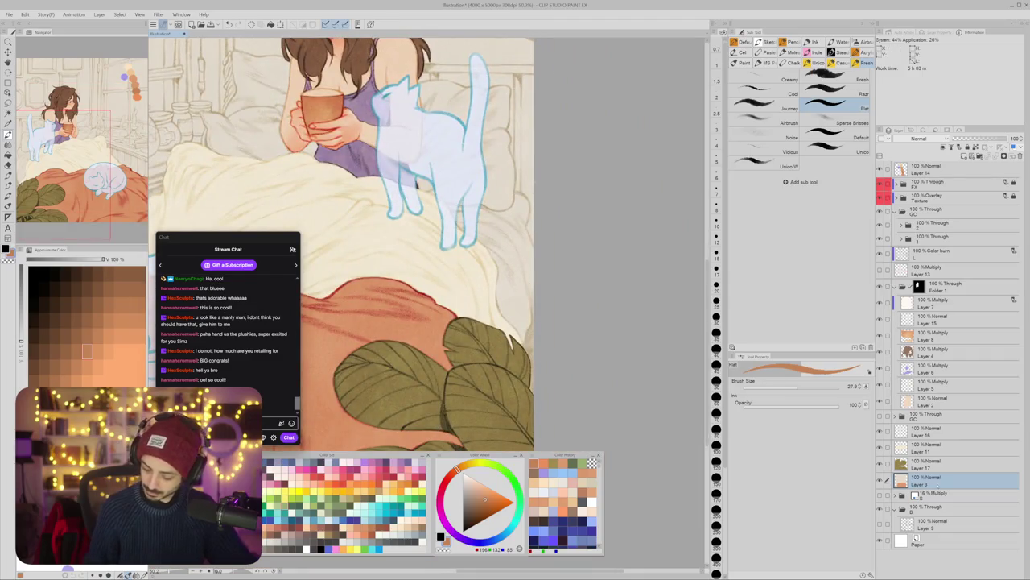
scroll(363, 242, "up", 2)
key("ctrl+shift+n")
key("bracketright")
key("bracketright")
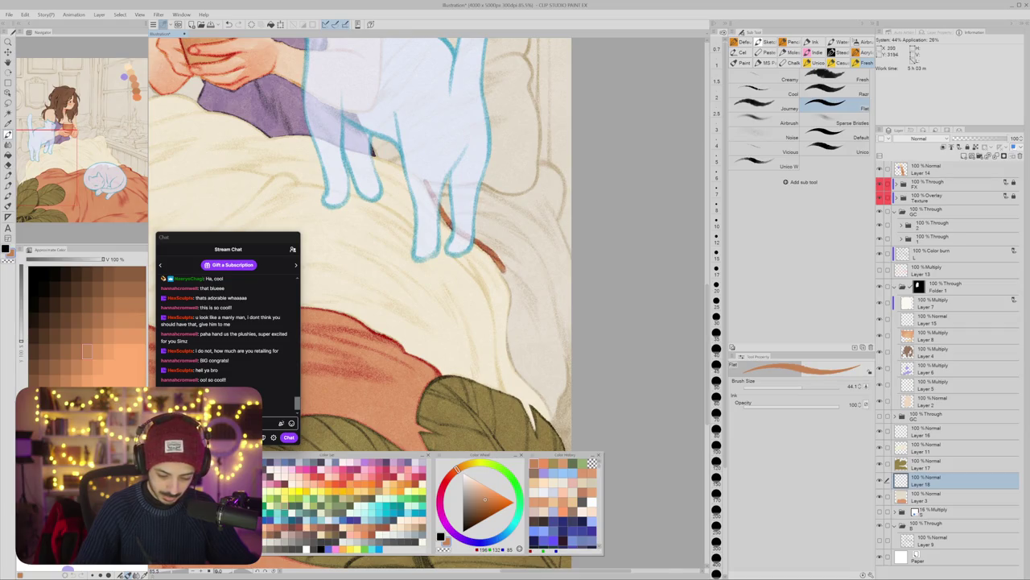
Step: Paint a reddish-brown fold outline on the bed beneath the standing ghost cat
left_click_drag(512, 355, 547, 398)
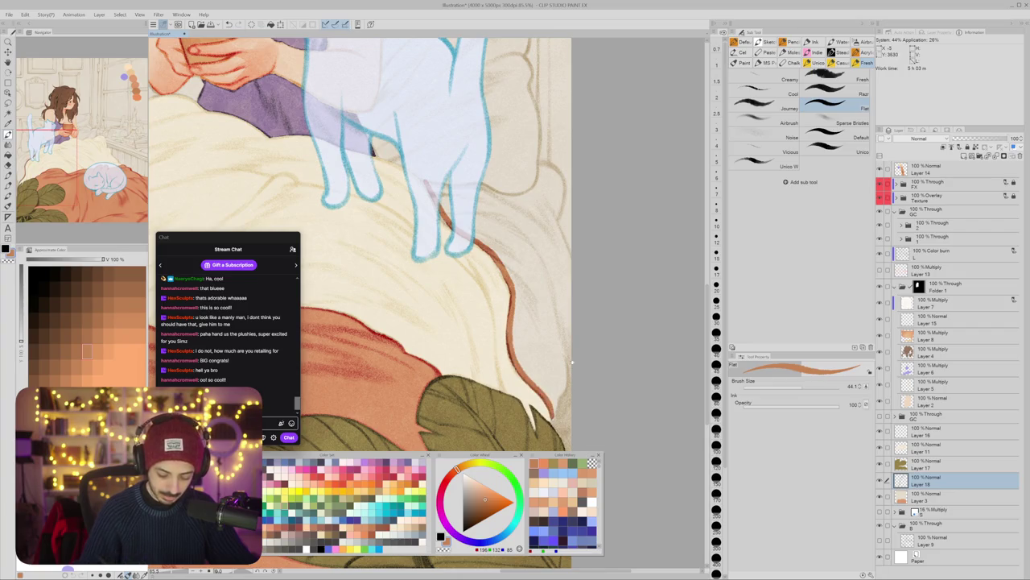
scroll(362, 242, "up", 2)
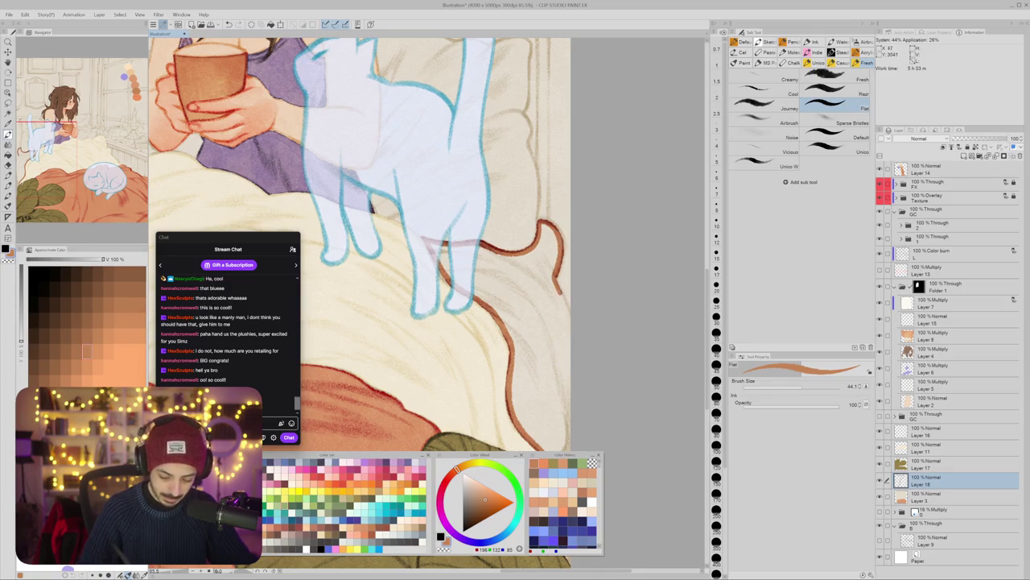
scroll(358, 241, "down", 2)
scroll(359, 241, "down", 1)
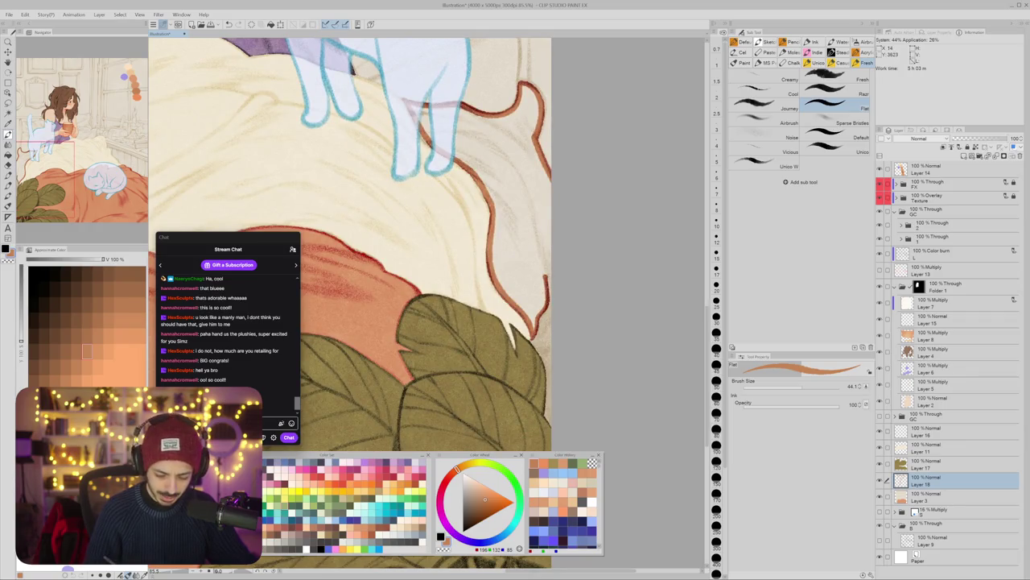
scroll(349, 244, "down", 2)
Step: Fill the fold orange-brown, then rotate the view so the cat stands upright
key("g")
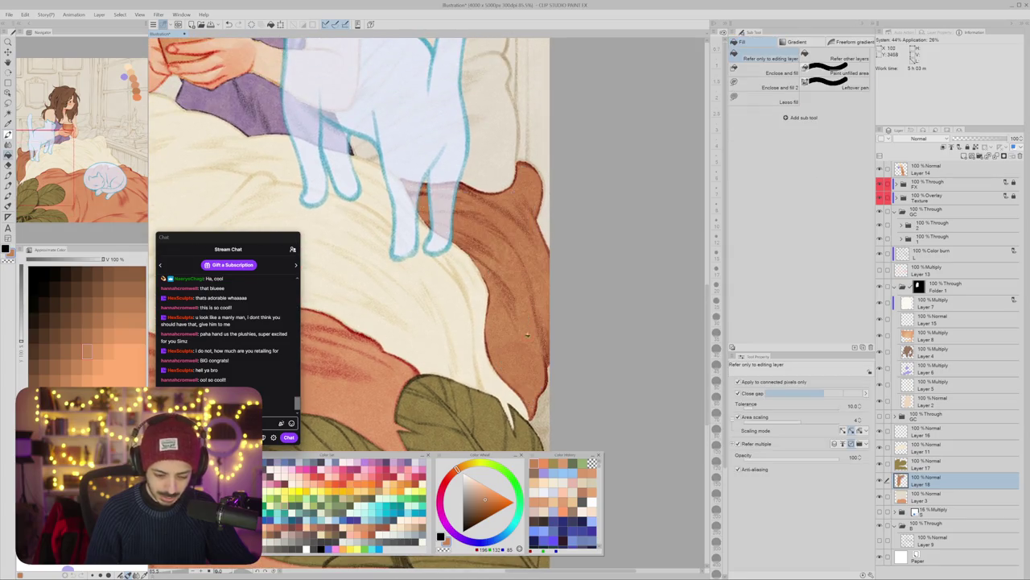
scroll(349, 244, "down", 3)
scroll(533, 284, "up", 5)
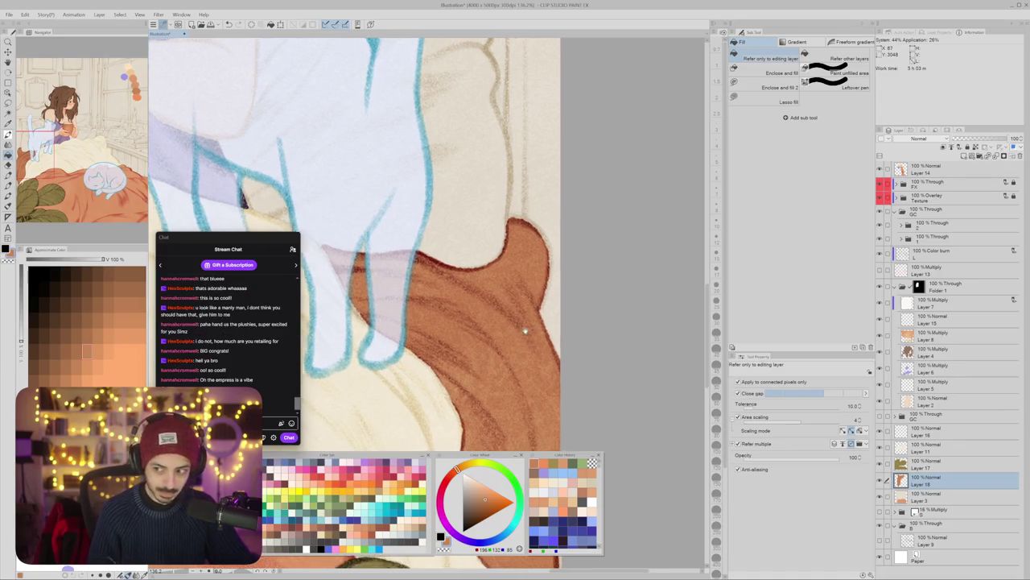
left_click_drag(561, 295, 478, 355)
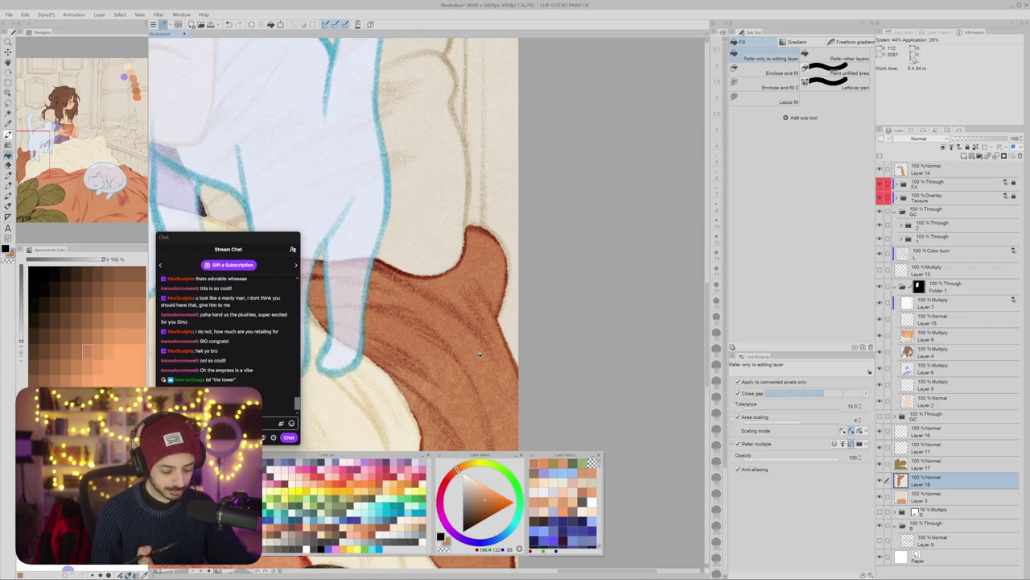
scroll(508, 341, "up", 1)
key("b")
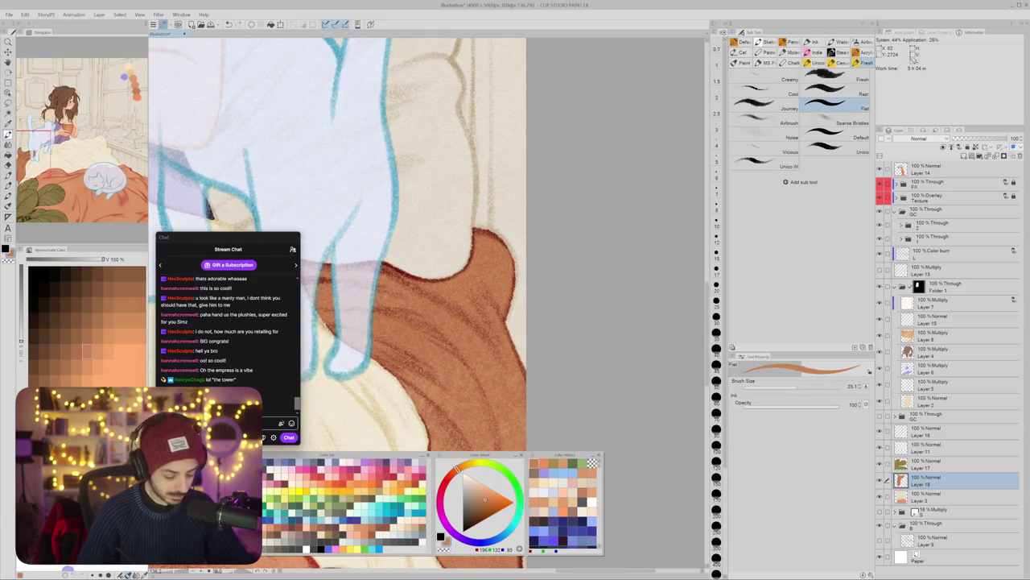
mouse_move(483, 241)
left_mouse_down()
mouse_move(545, 257)
mouse_move(515, 242)
mouse_move(491, 258)
left_mouse_up()
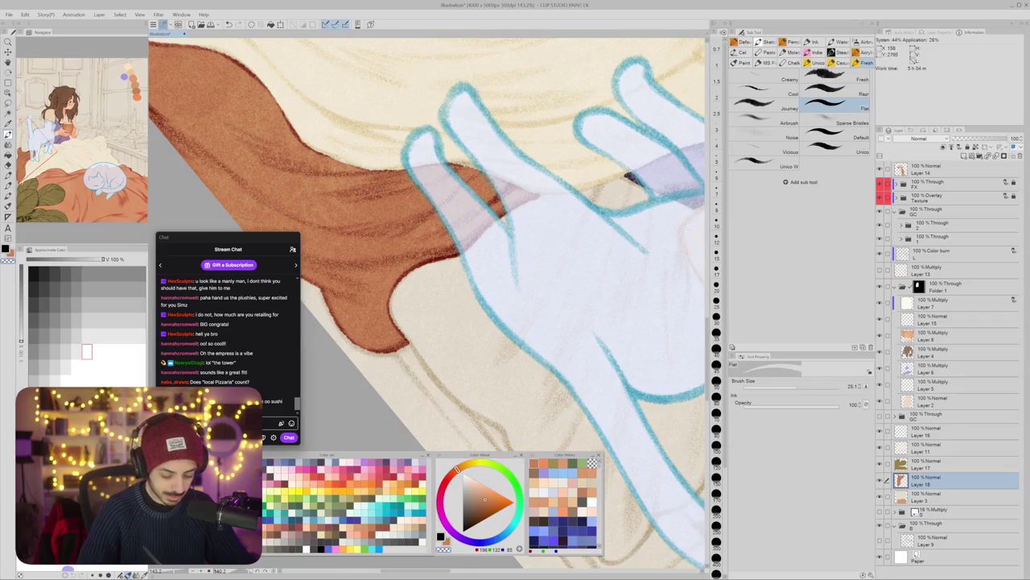
left_click_drag(491, 258, 505, 272)
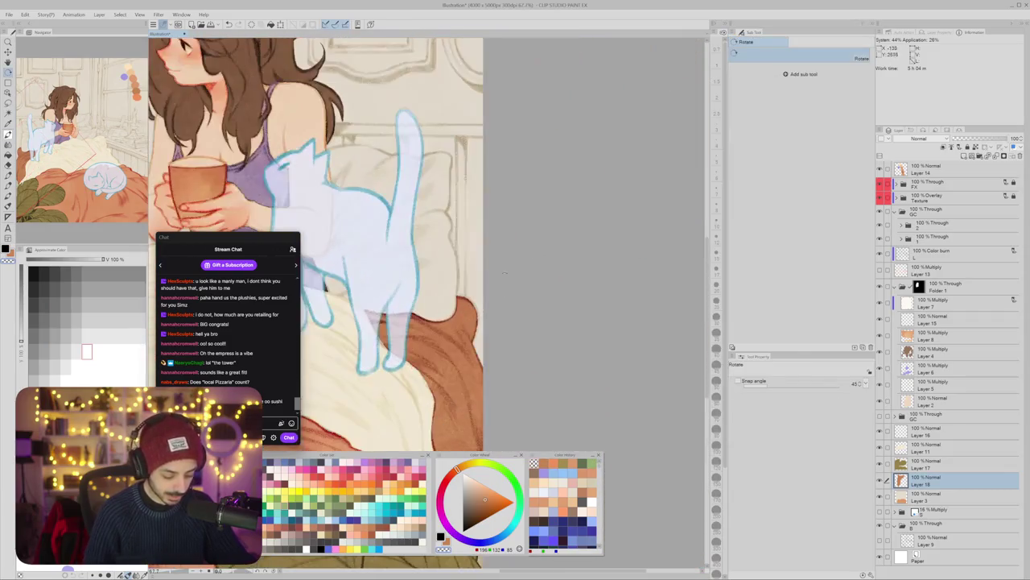
Step: Brighten the new brown shape on the bed by setting Luminosity to 59 with Ctrl+U
scroll(493, 308, "down", 2)
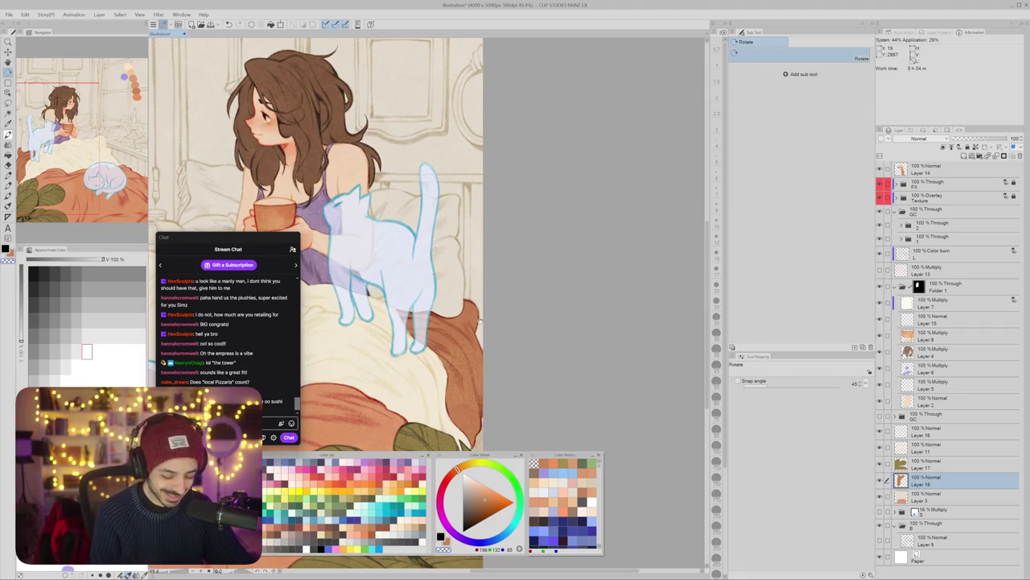
left_click_drag(480, 320, 533, 279)
scroll(533, 279, "down", 2)
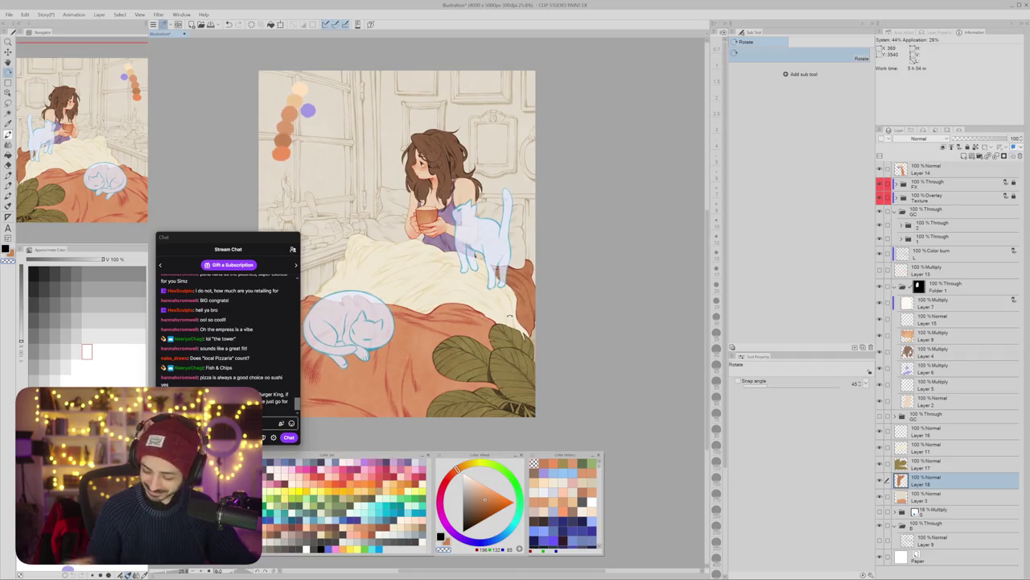
key("ctrl+u")
left_click_drag(579, 215, 616, 215)
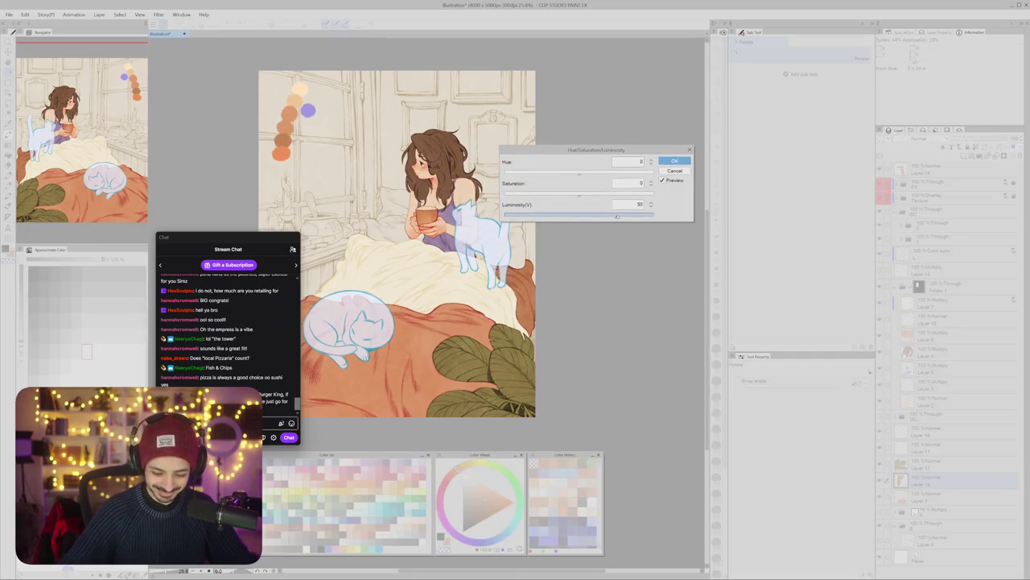
left_click_drag(630, 216, 623, 215)
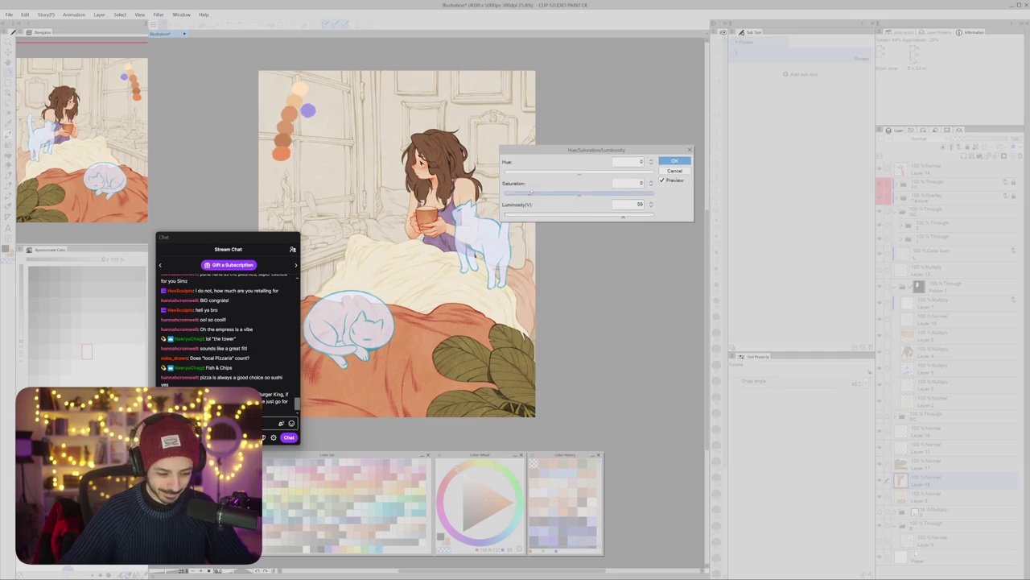
left_click(675, 161)
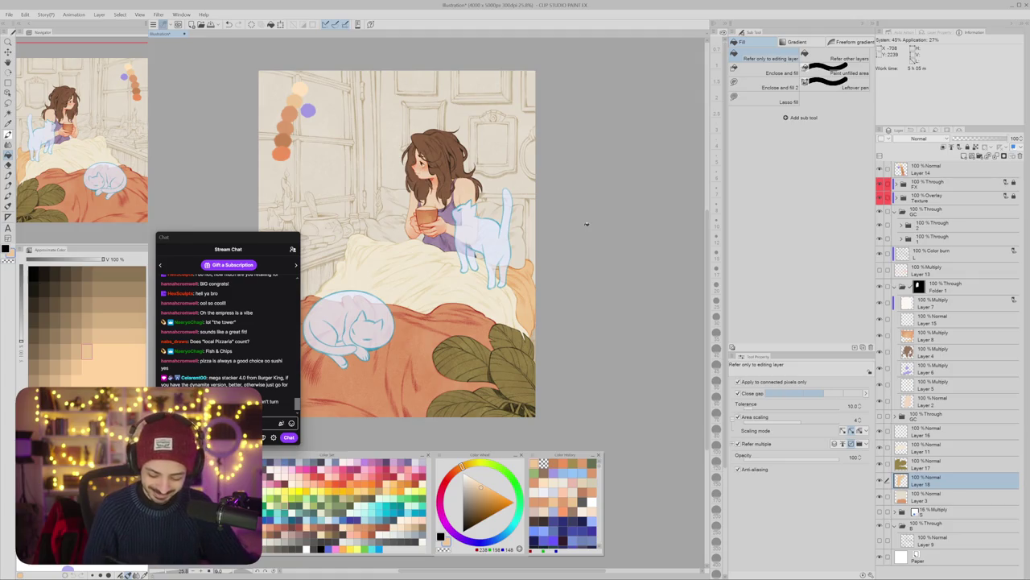
Step: Zoom in on the bed and auto-select the bed area on Layer 3
key("ctrl+plus")
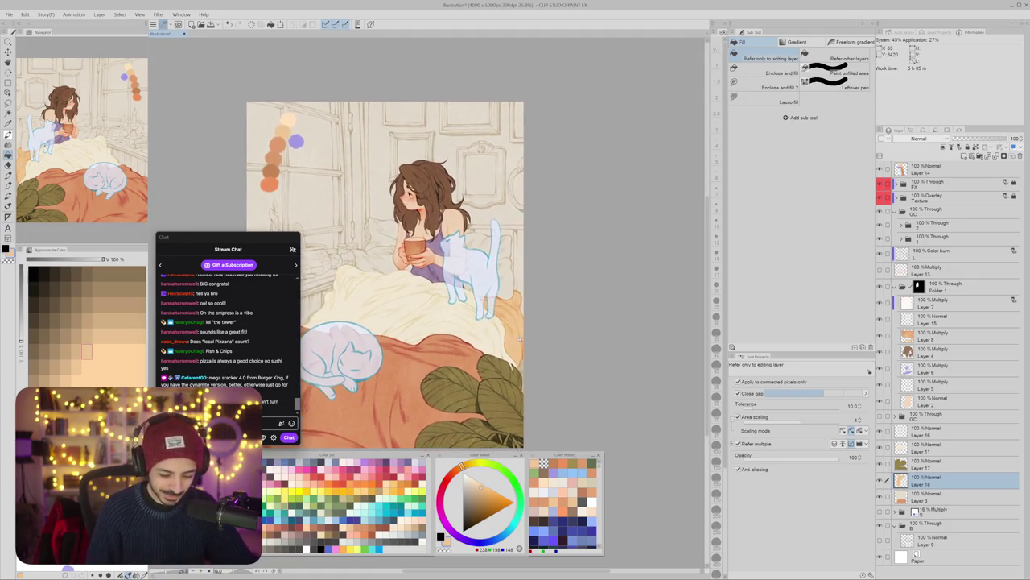
key("ctrl+plus")
key("ctrl+plus")
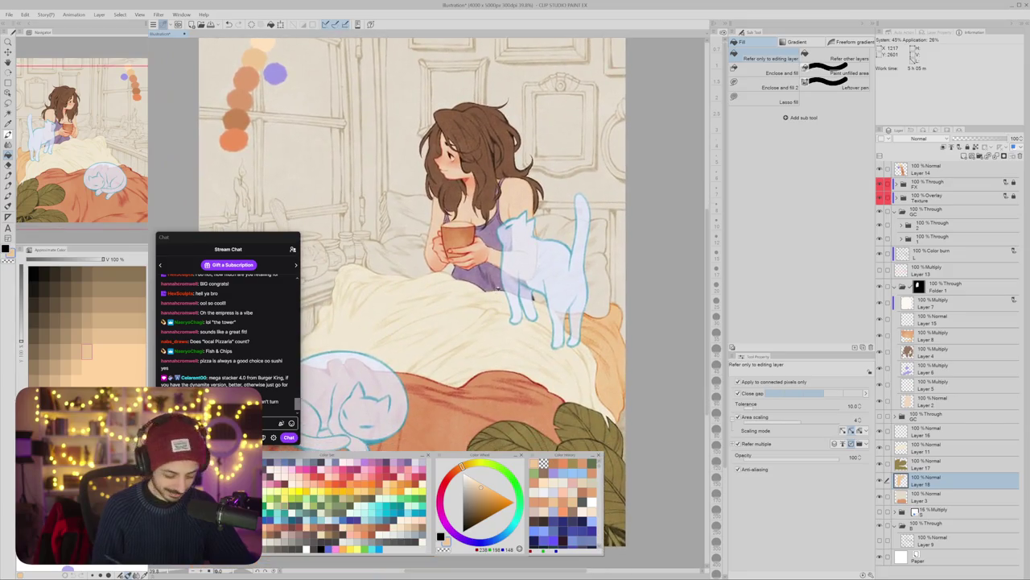
left_click_drag(498, 288, 595, 241)
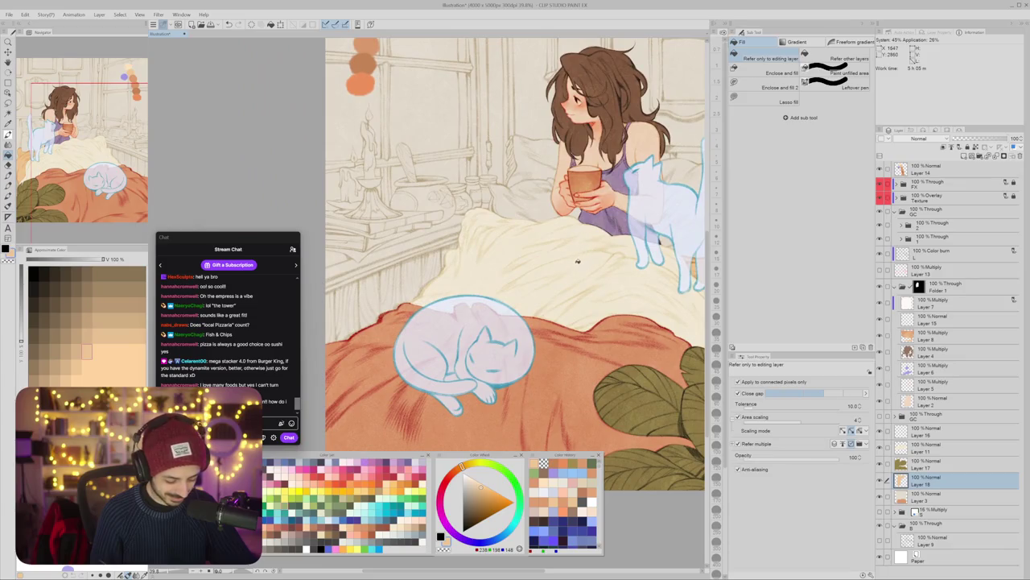
scroll(564, 285, "down", 2)
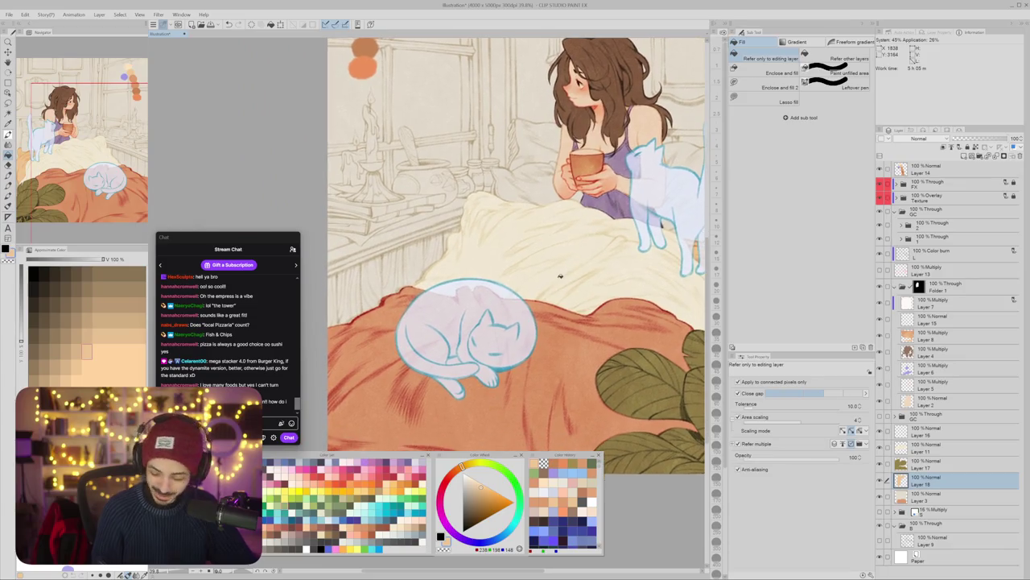
left_click(931, 499)
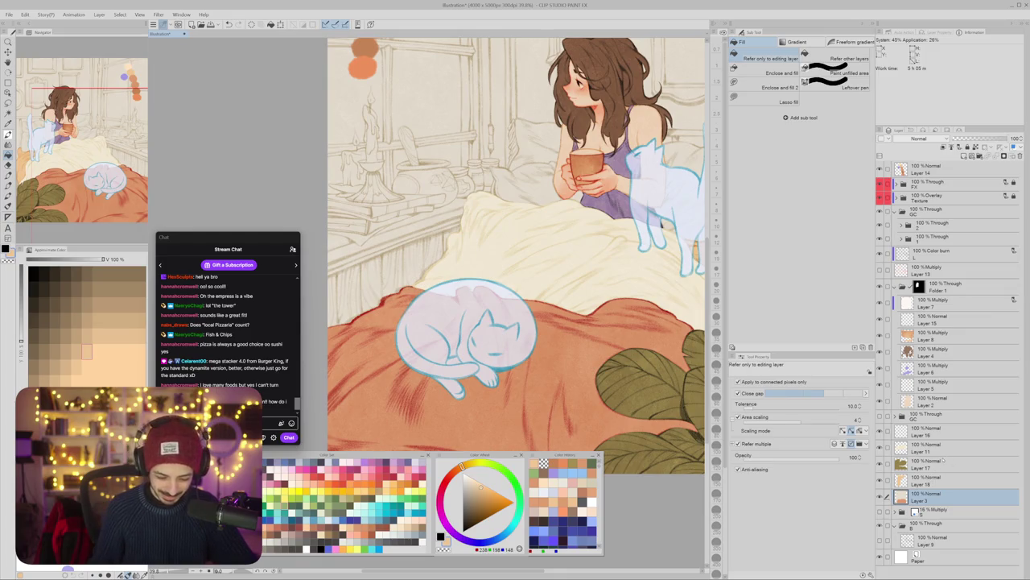
key("w")
left_click(394, 367)
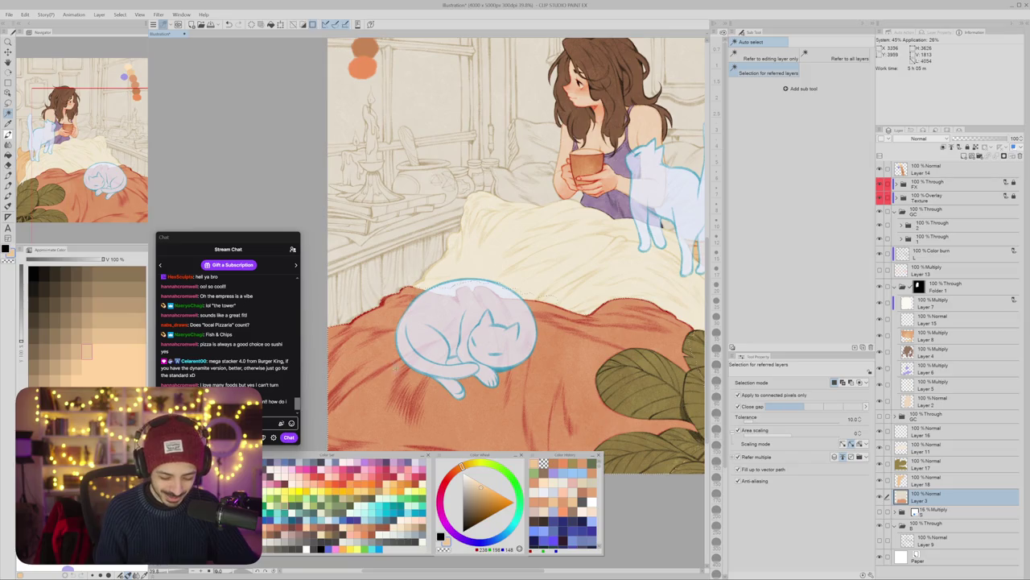
Step: Duplicate the selected bed onto its own layer and add a new empty layer above
key("ctrl+c")
key("ctrl+v")
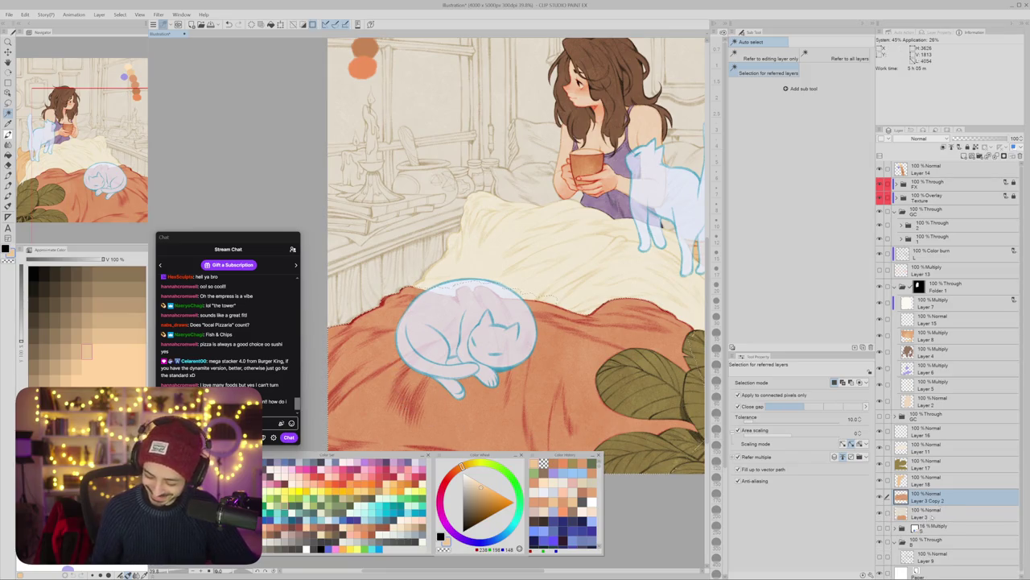
key("ctrl+shift+n")
scroll(362, 322, "up", 1)
scroll(362, 322, "up", 1)
scroll(362, 322, "up", 1)
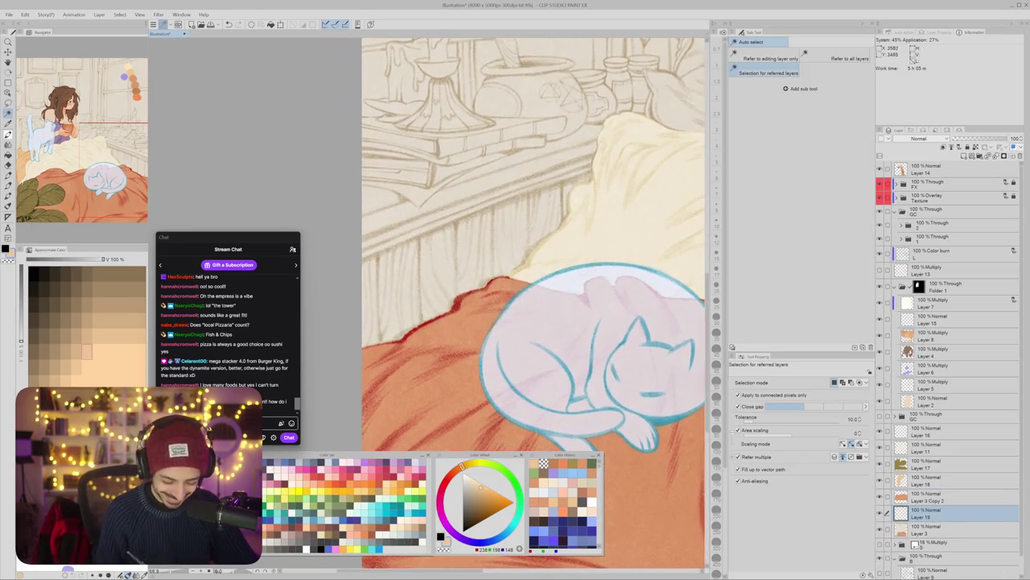
Step: Switch back to the brush and pick orange from the palette dots
key("b")
scroll(421, 337, "down", 2)
scroll(421, 336, "down", 4)
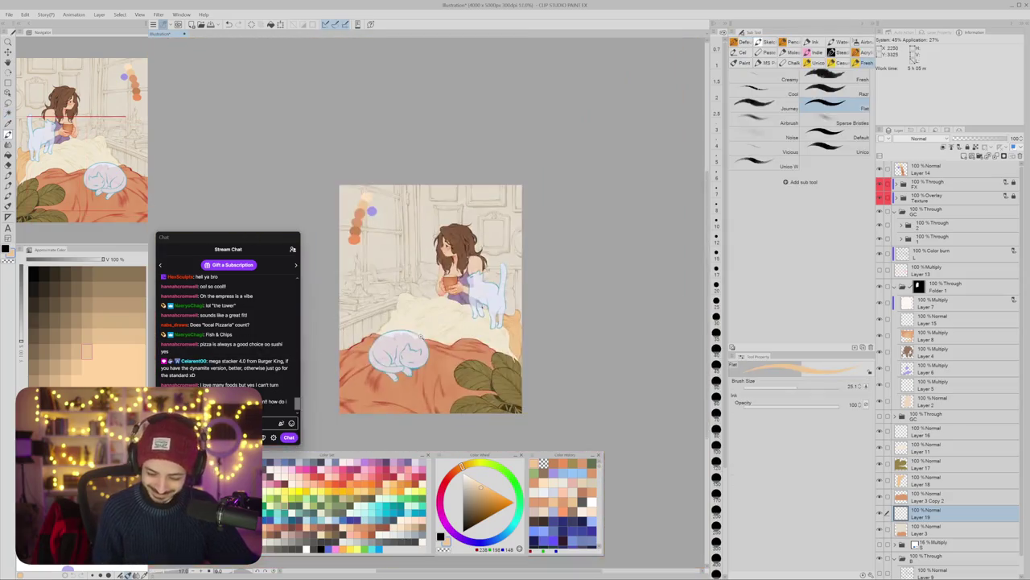
left_click_drag(483, 322, 533, 319)
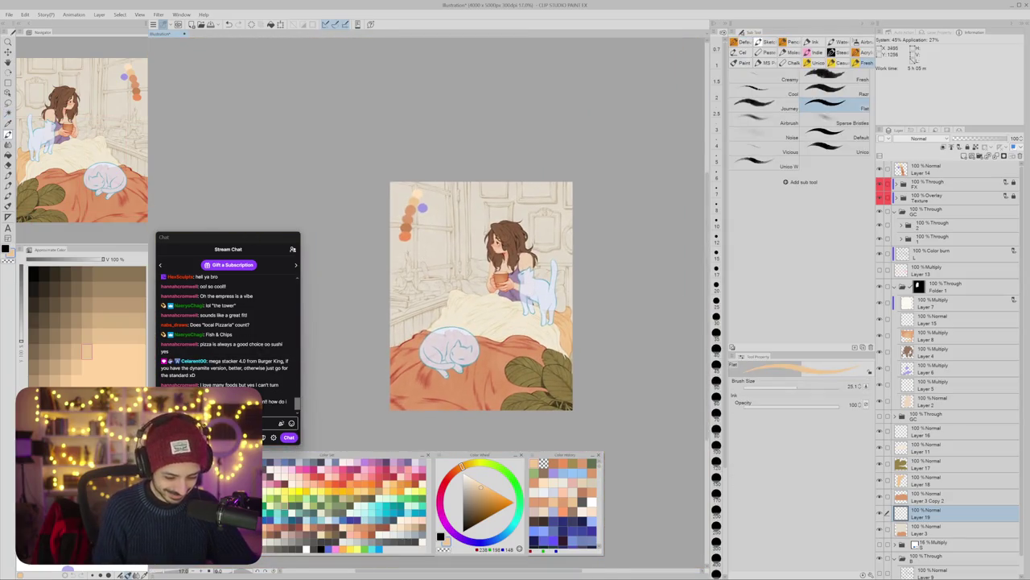
left_click(411, 208, "alt")
scroll(424, 343, "up", 3)
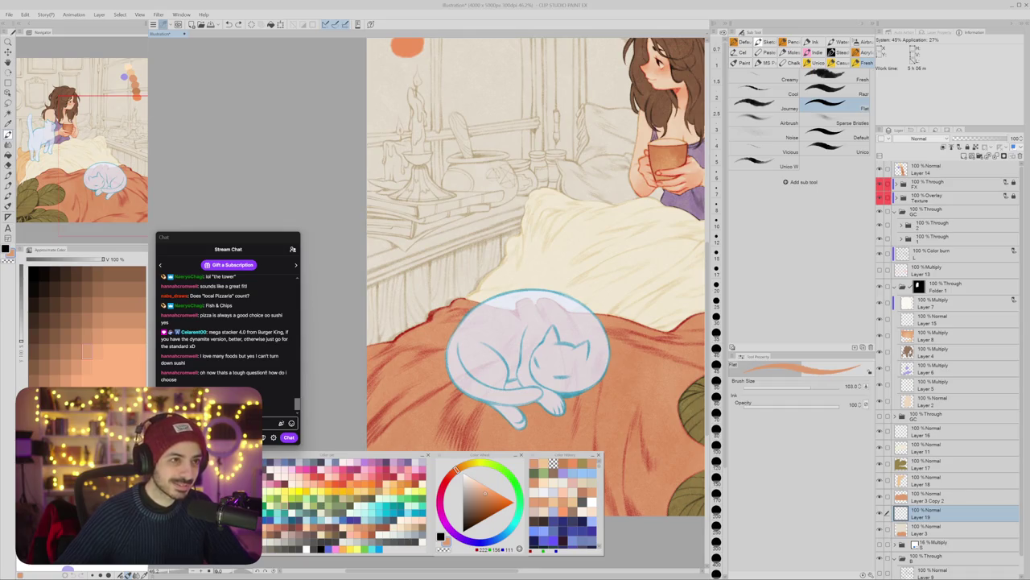
left_click_drag(539, 564, 539, 243)
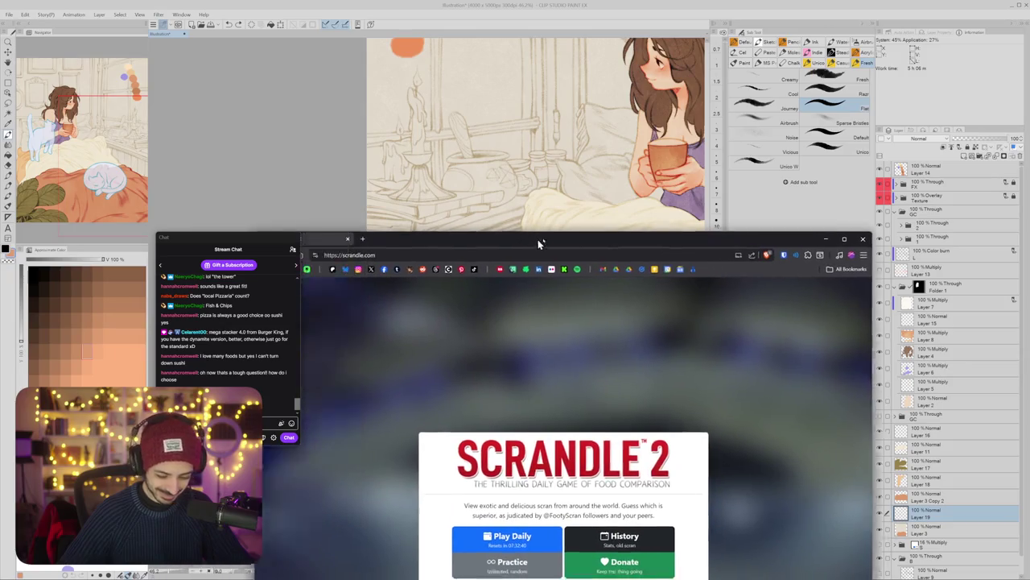
Step: Start the daily Scrandle game with the browser maximized and vote for the Chicken curry pot
key("super+Right")
left_click(650, 324)
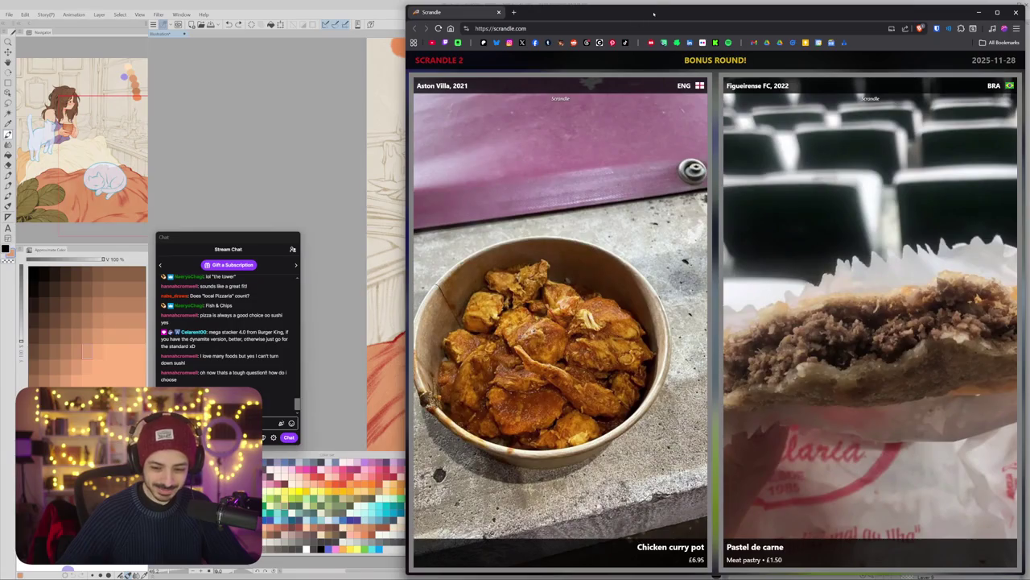
double_click(654, 13)
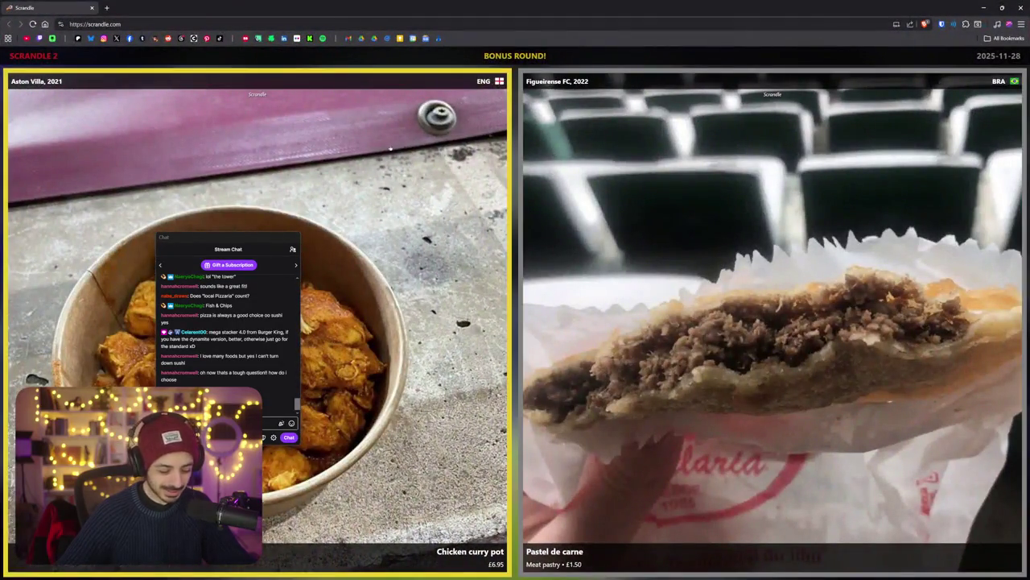
left_click_drag(240, 234, 99, 89)
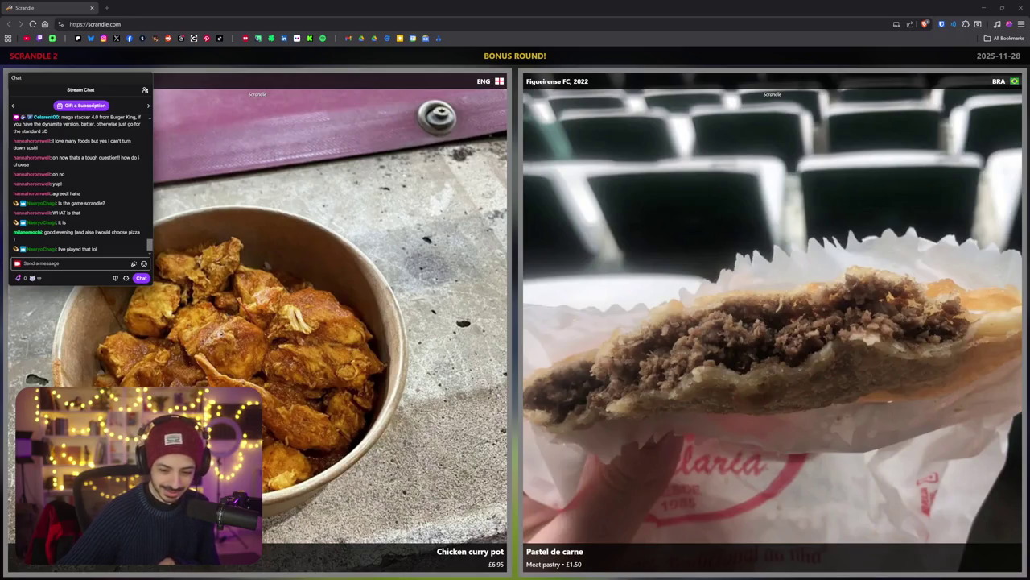
mouse_move(76, 225)
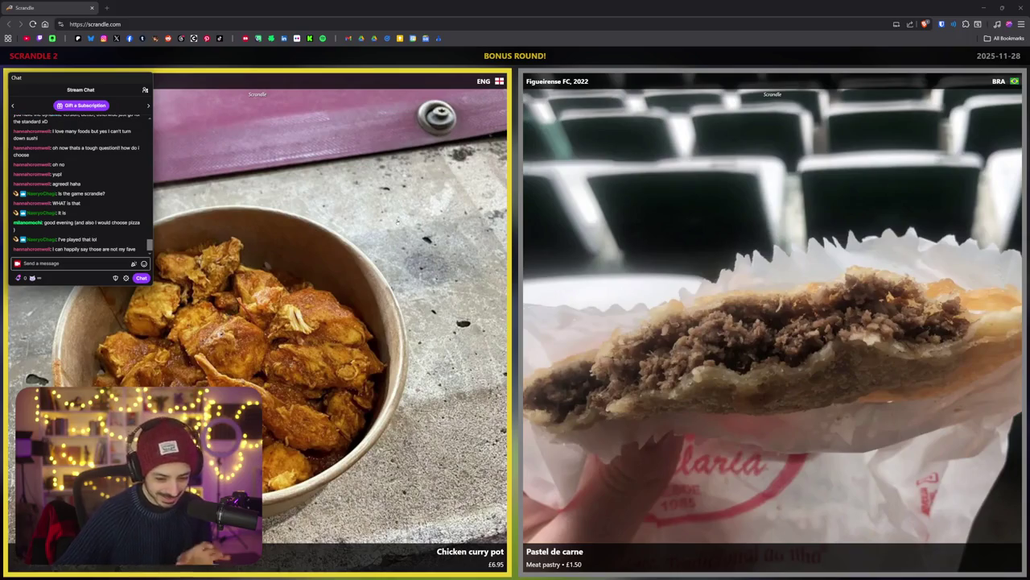
left_click(396, 219)
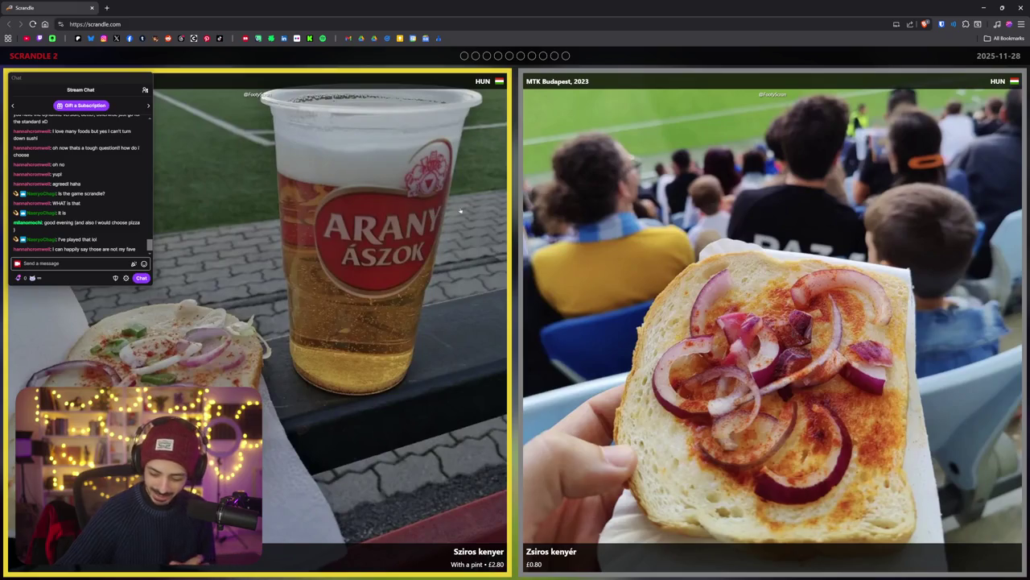
Step: Vote in the bread, Hotdog and Zsíros kenyér matchups, then return to Clip Studio Paint
left_click(413, 288)
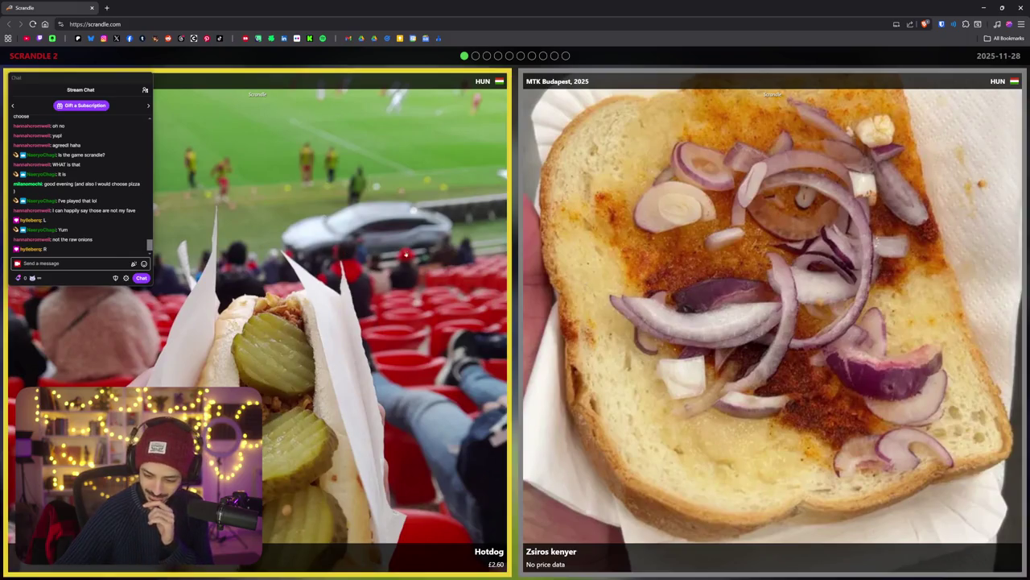
left_click(420, 256)
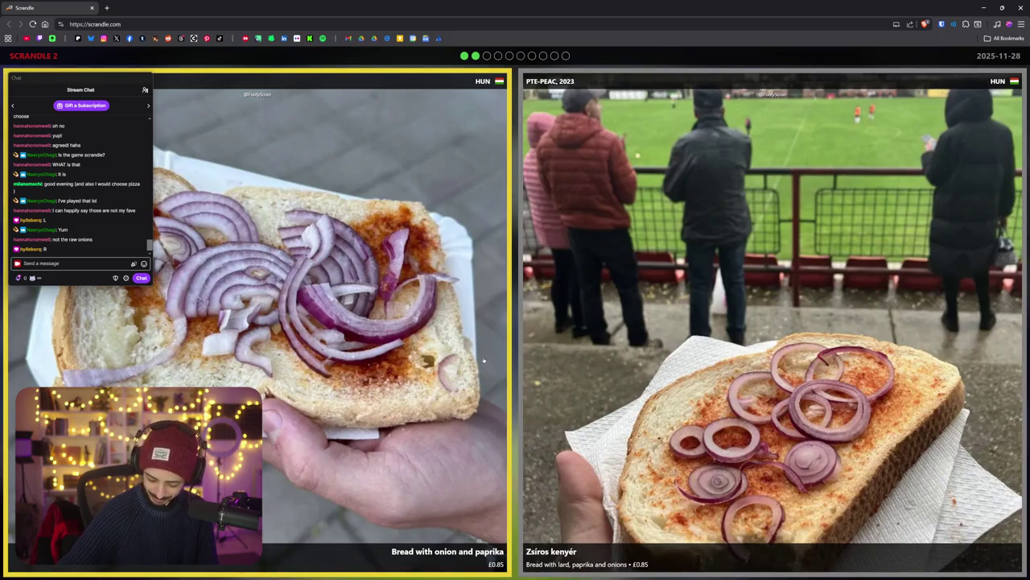
left_click(639, 314)
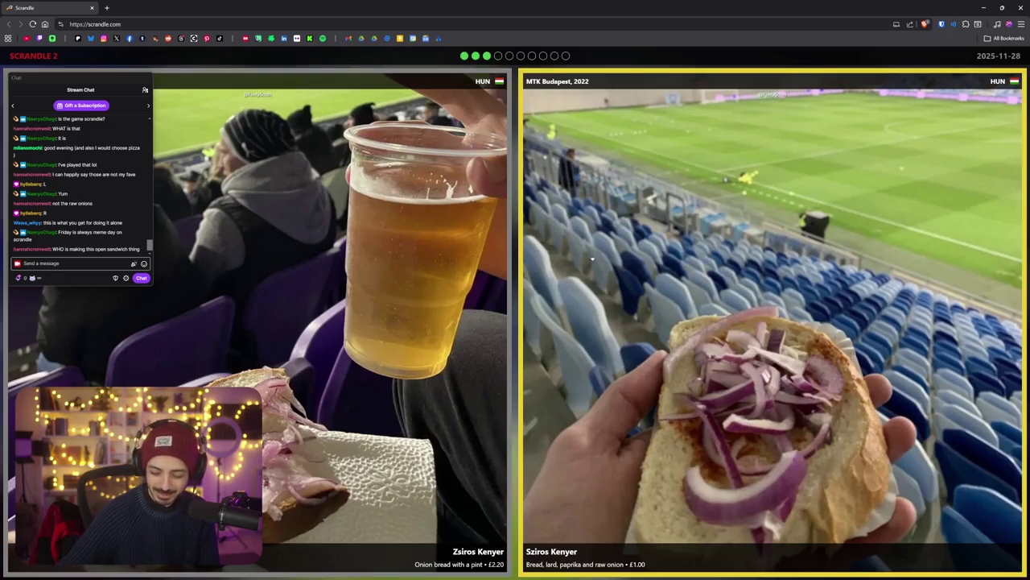
key("Right")
key("Left")
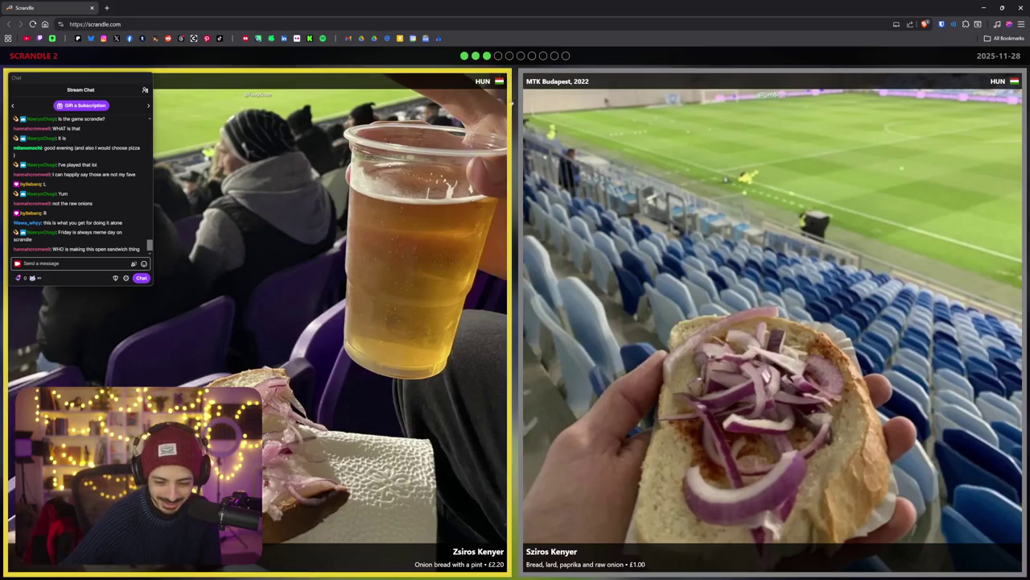
key("Right")
key("Left")
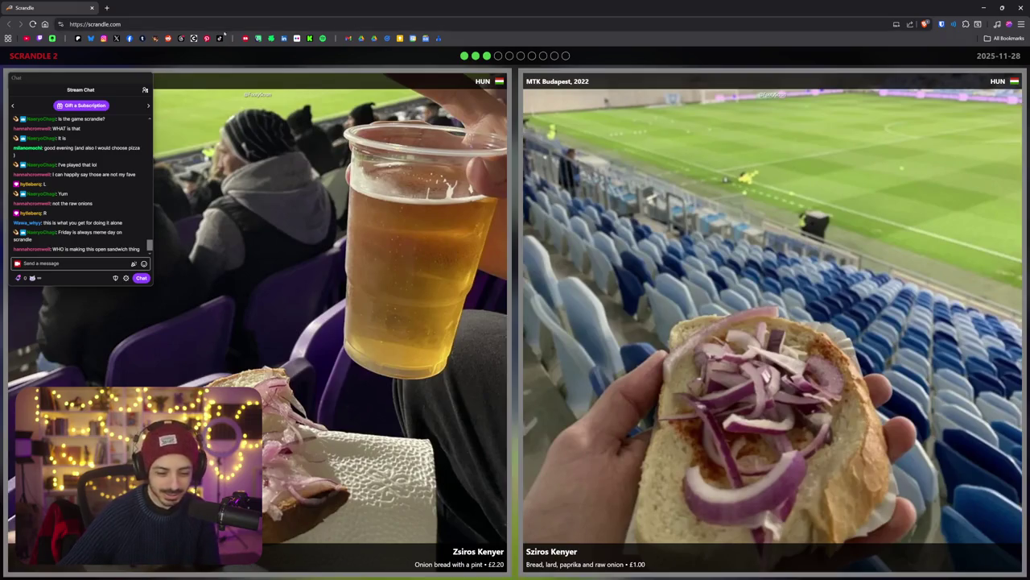
key("alt+Tab")
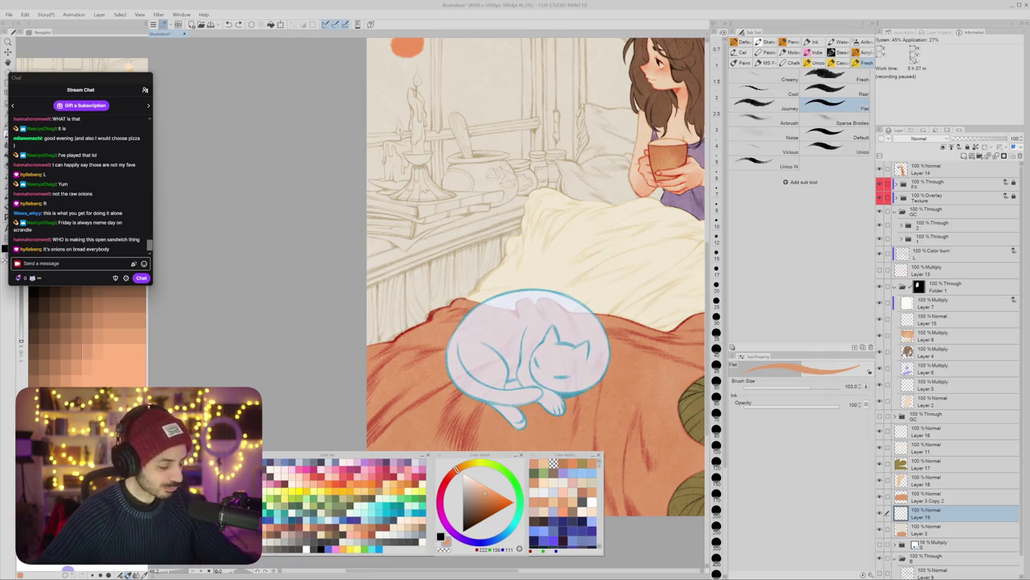
Step: Undo the stray red stroke on the wall and pick a warm brown from the palette dots
scroll(555, 272, "up", 1)
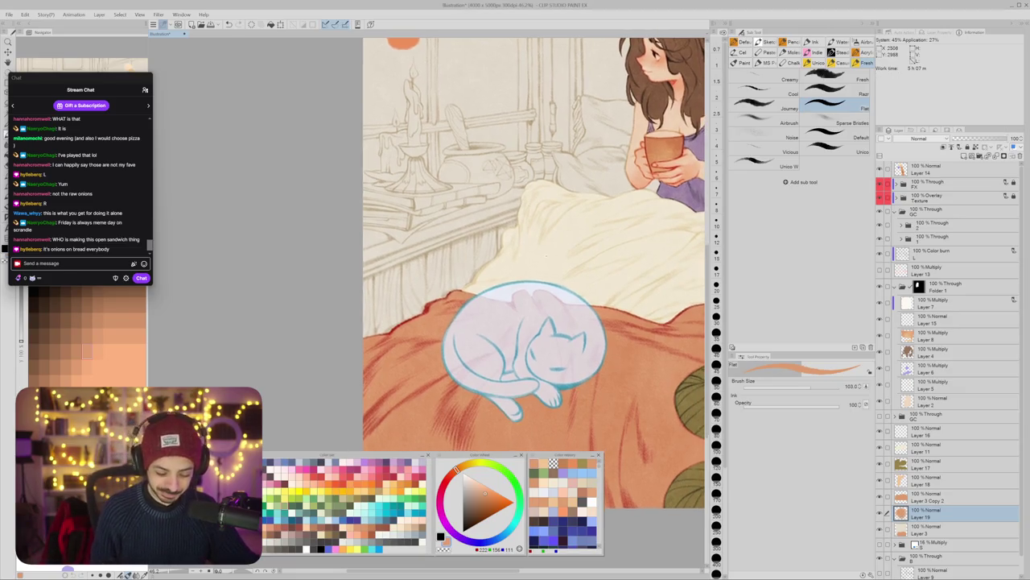
scroll(555, 272, "up", 2)
key("ctrl+z")
scroll(515, 306, "down", 2)
scroll(497, 409, "down", 3)
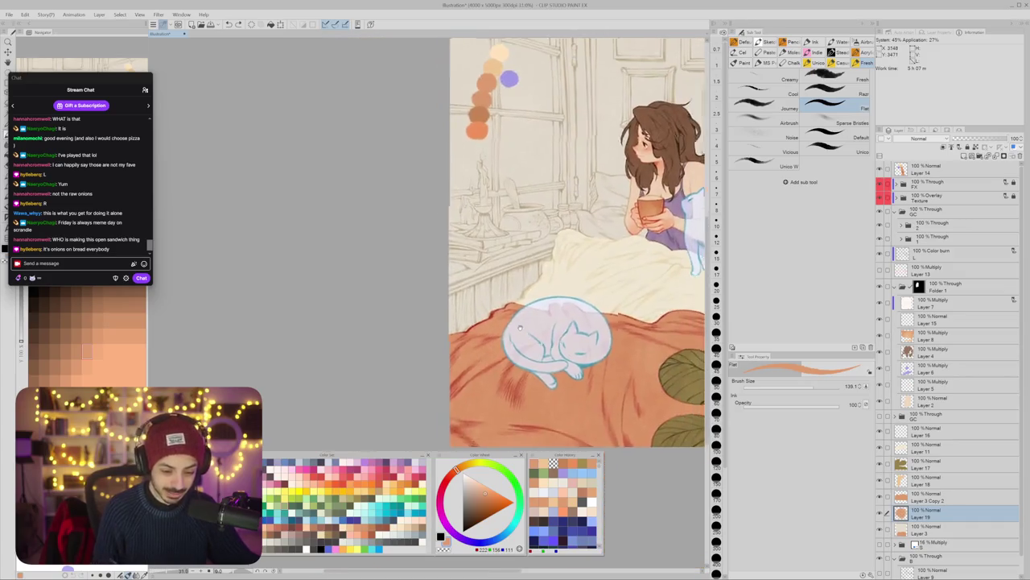
scroll(497, 409, "down", 2)
left_click(455, 158, "alt")
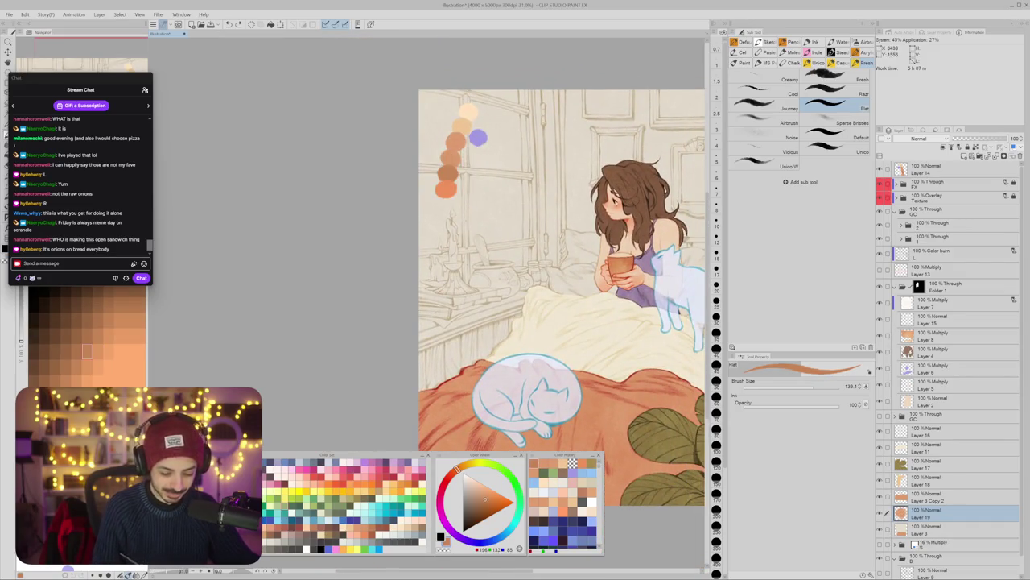
Step: Paint the red-brown paneling across the wall below the shelf, covering the remaining light patches
scroll(459, 374, "up", 2)
scroll(458, 373, "down", 1)
mouse_move(472, 301)
left_mouse_down()
mouse_move(392, 323)
mouse_move(541, 267)
left_mouse_up()
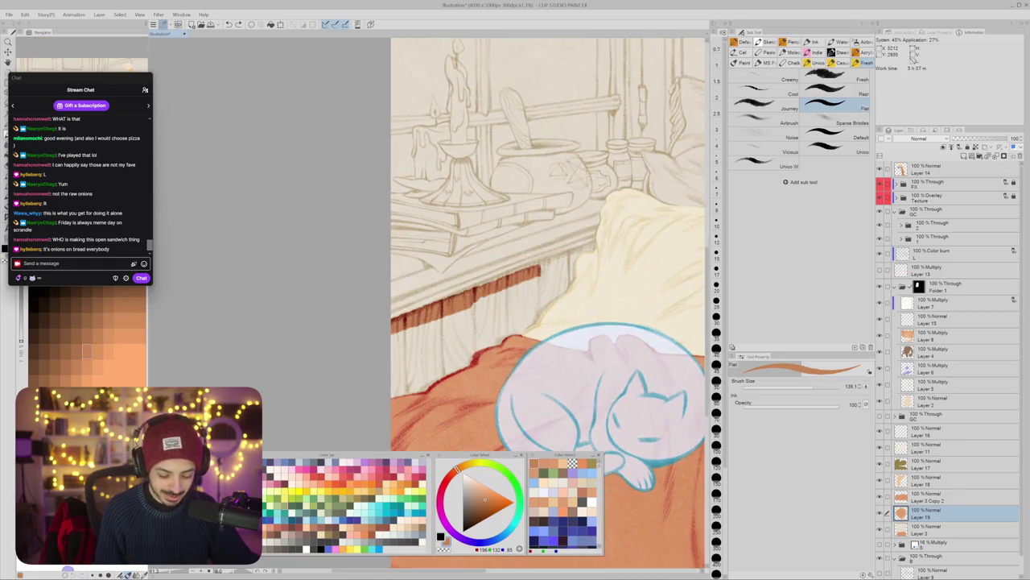
left_click_drag(476, 283, 578, 254)
mouse_move(529, 280)
left_mouse_down()
mouse_move(594, 246)
mouse_move(470, 309)
left_mouse_up()
mouse_move(576, 274)
left_mouse_down()
mouse_move(494, 319)
mouse_move(483, 345)
left_mouse_up()
left_click_drag(538, 319, 401, 392)
mouse_move(495, 322)
left_mouse_down()
mouse_move(394, 378)
mouse_move(394, 364)
left_mouse_up()
left_click_drag(441, 322, 393, 346)
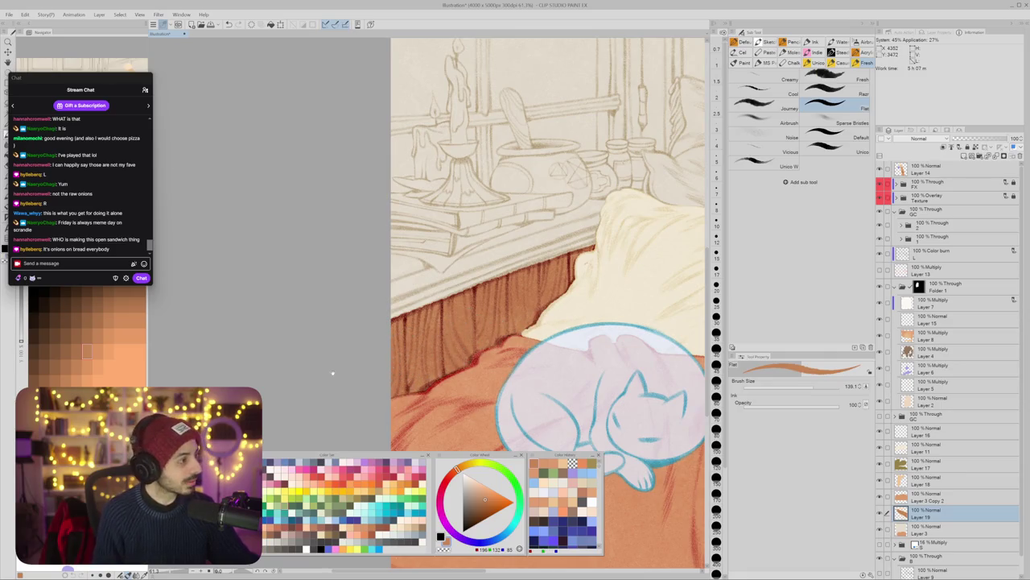
left_click_drag(332, 373, 284, 366)
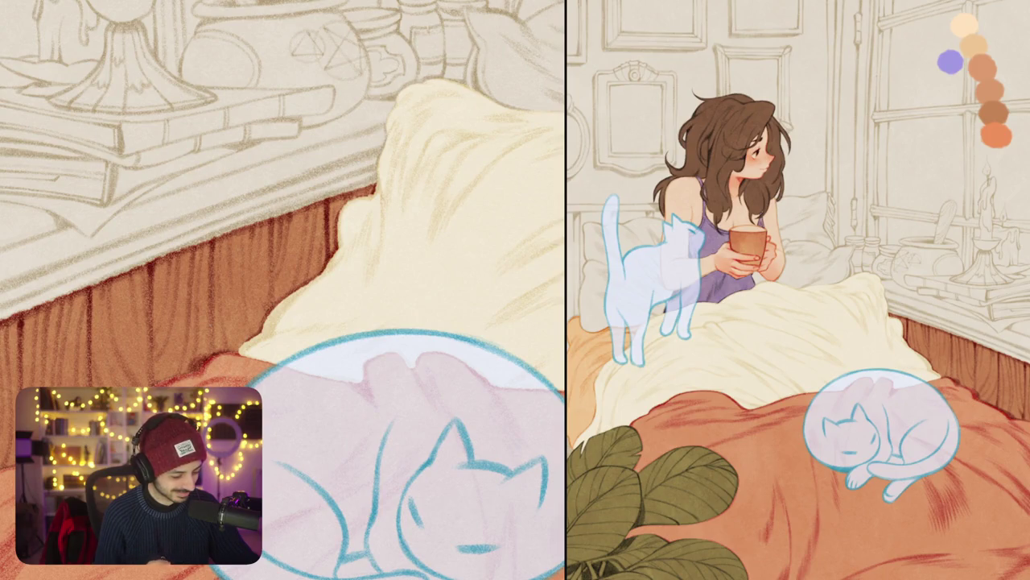
Step: Fit the illustration in view, sample the lavender swatch from the canvas palette dabs, and test one stroke
mouse_move(263, 352)
left_mouse_down()
mouse_move(309, 324)
mouse_move(375, 318)
left_mouse_up()
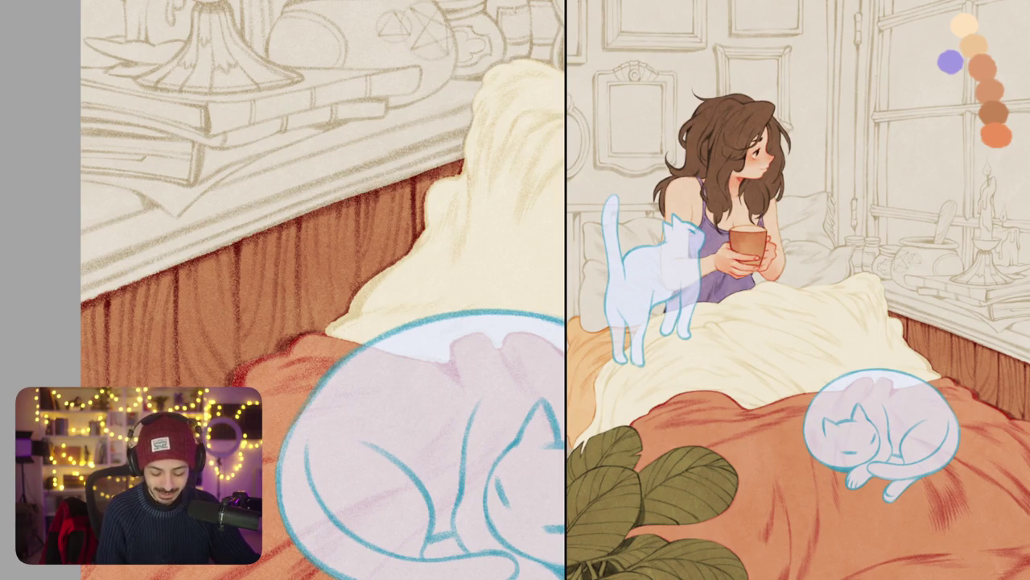
key("ctrl+0")
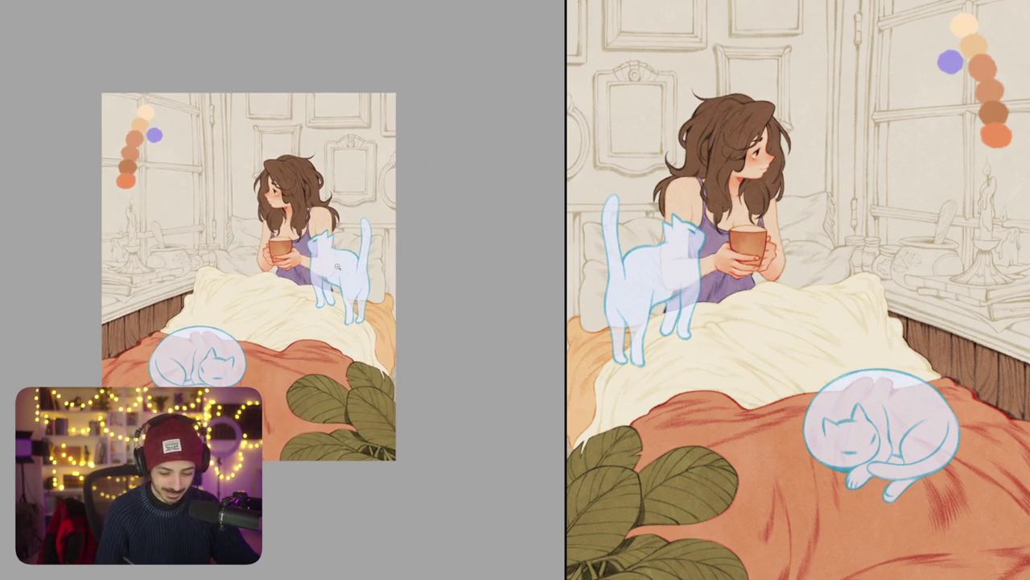
scroll(363, 250, "up", 2)
left_click_drag(363, 251, 410, 324)
left_click(118, 154, "alt")
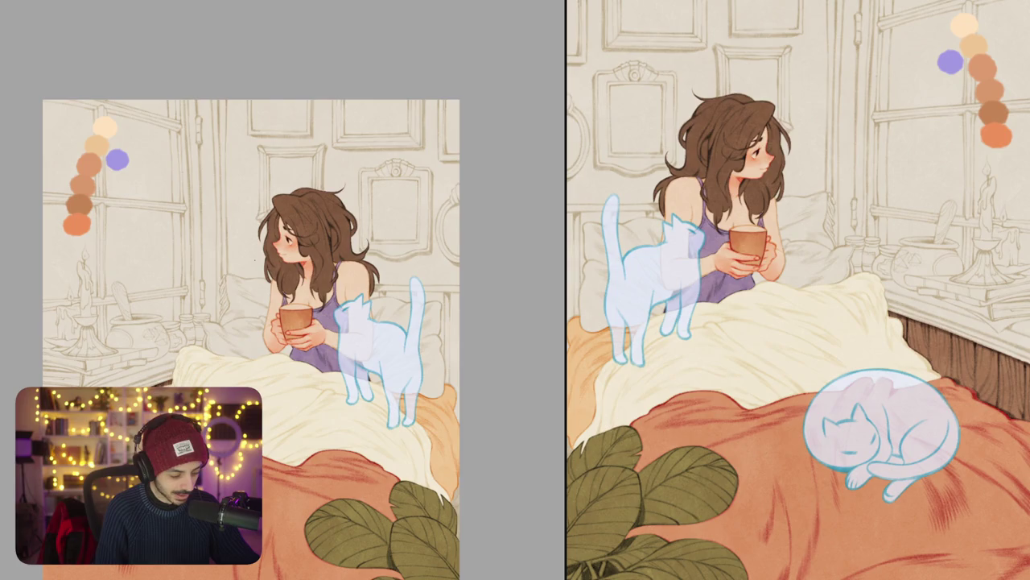
left_click(117, 158)
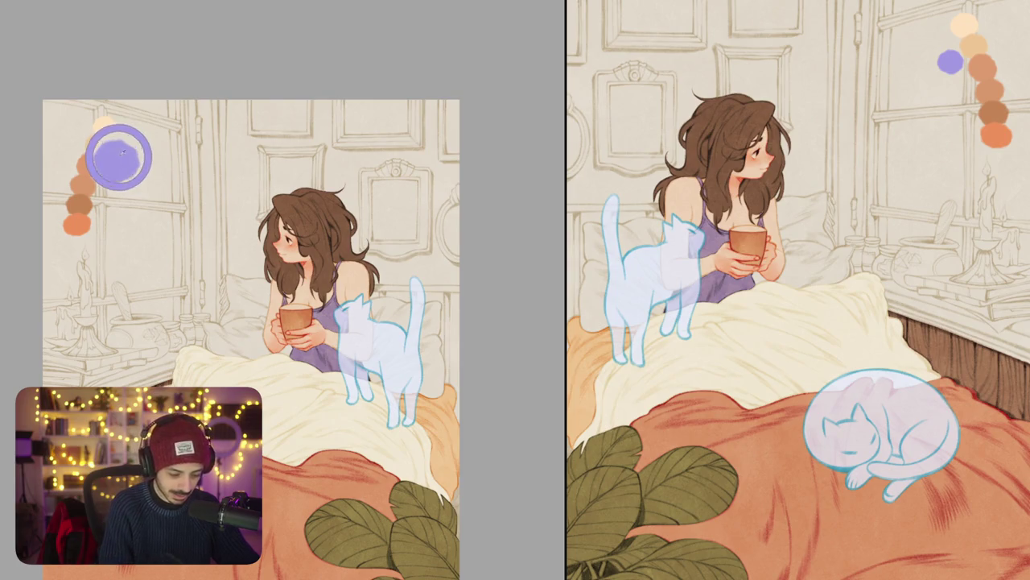
left_click(118, 159)
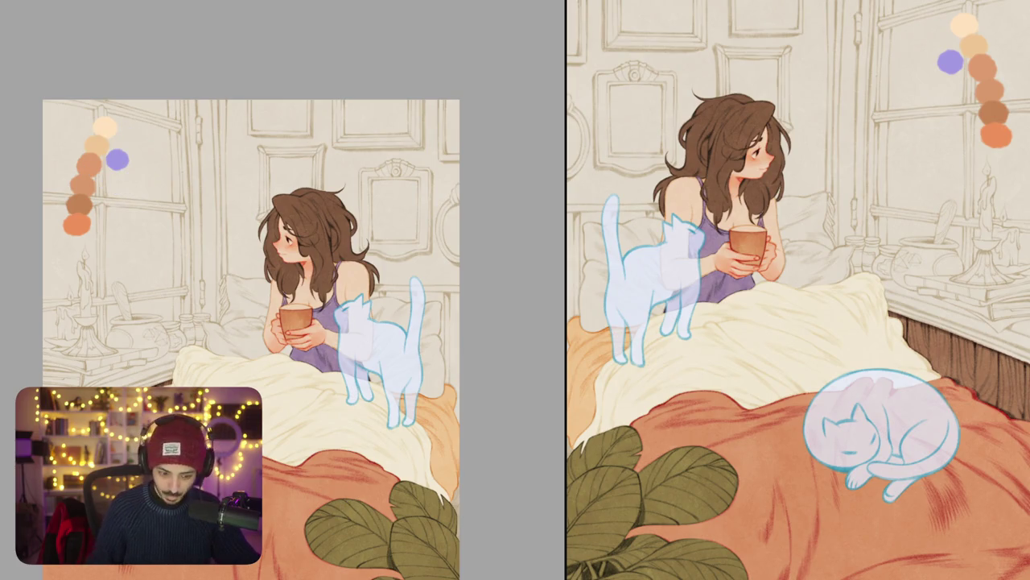
left_click_drag(230, 100, 231, 148)
Step: Undo the trial stroke and paint a wide lavender trim strip down the wall left of the girl
key("ctrl+z")
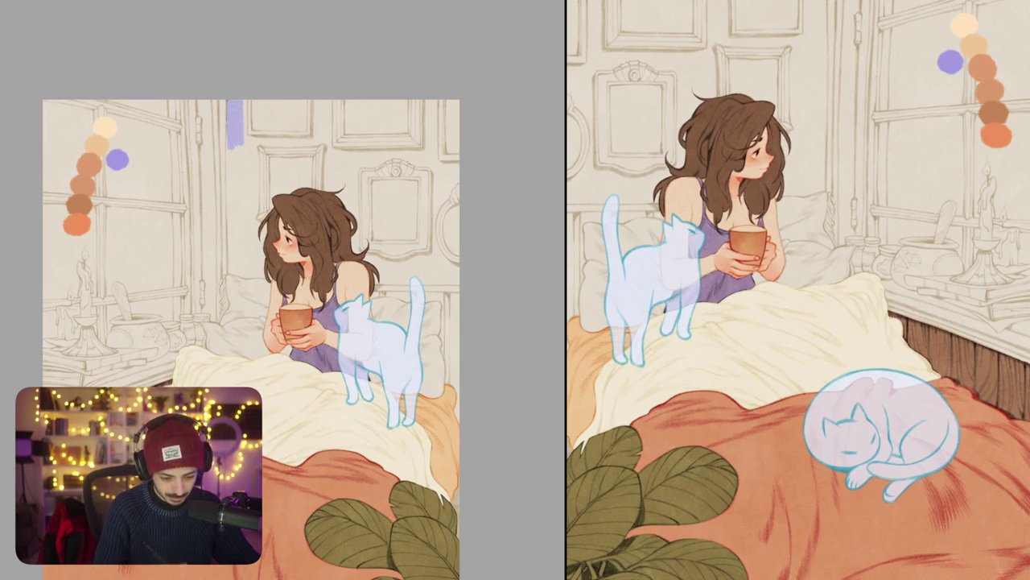
left_click_drag(245, 101, 245, 140)
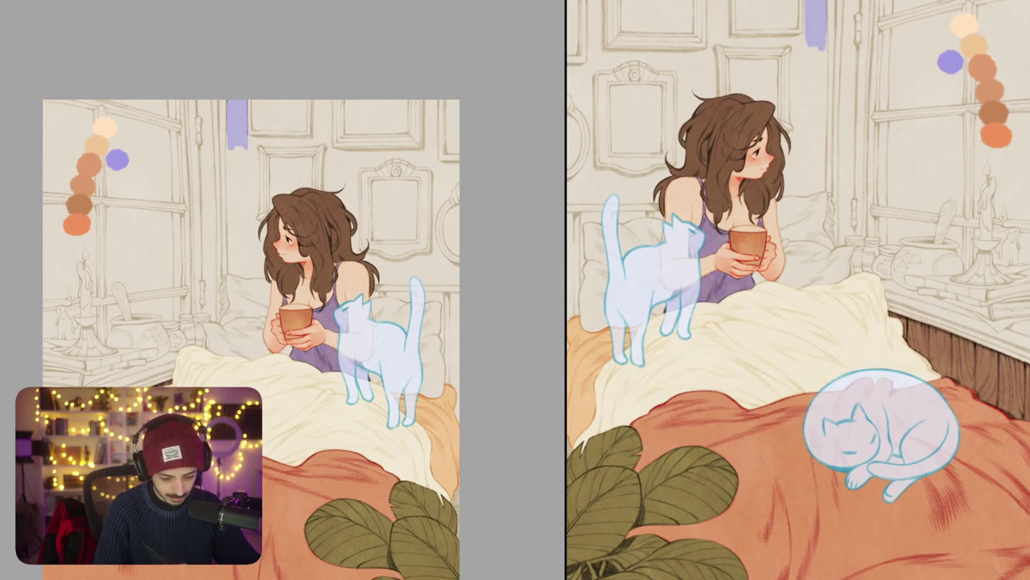
left_click_drag(229, 147, 227, 170)
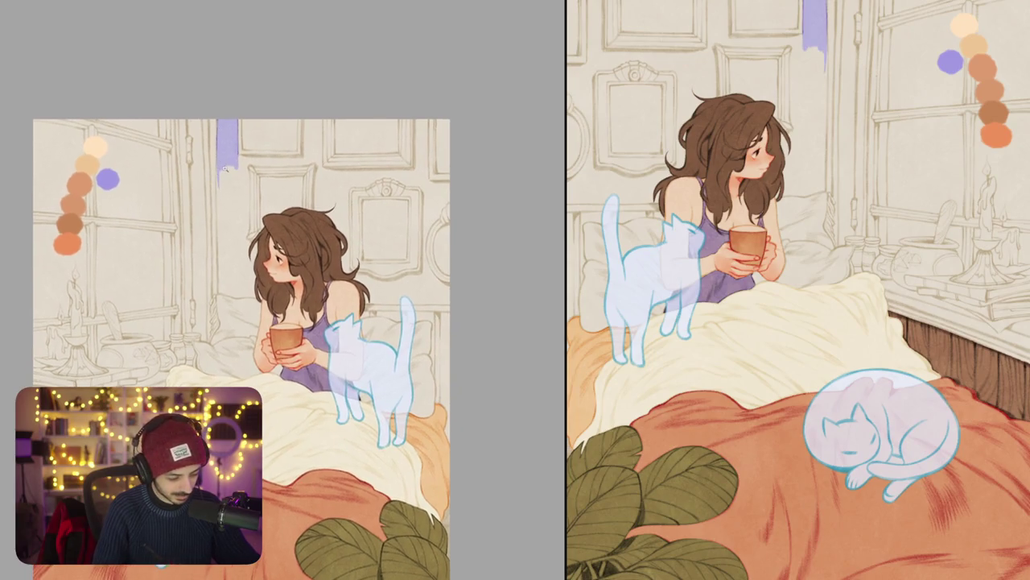
scroll(230, 165, "up", 3)
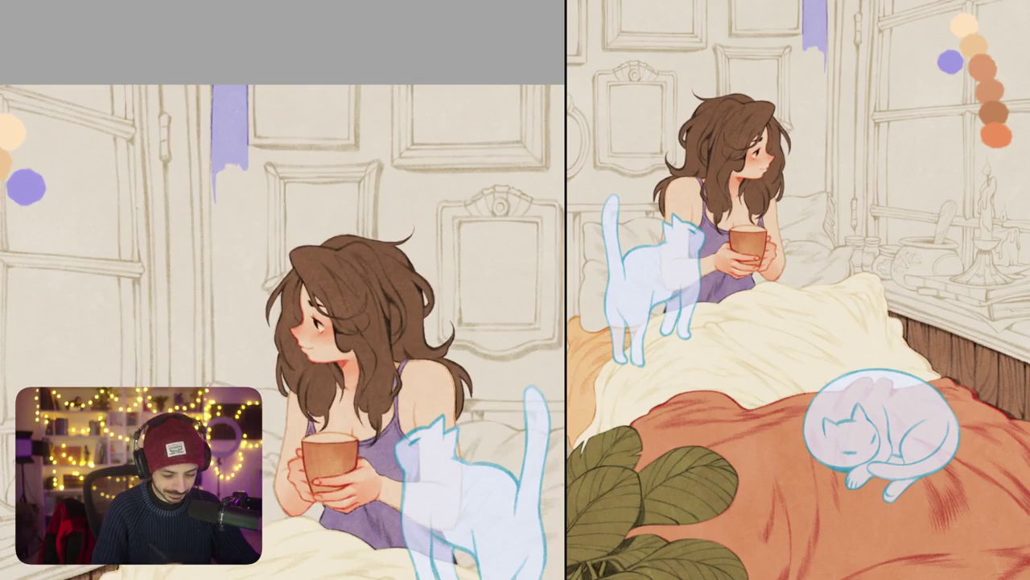
left_click_drag(214, 207, 216, 277)
mouse_move(219, 171)
left_mouse_down()
mouse_move(226, 258)
mouse_move(245, 251)
left_mouse_up()
scroll(249, 188, "up", 2)
mouse_move(241, 165)
left_mouse_down()
mouse_move(246, 239)
mouse_move(258, 251)
left_mouse_up()
left_click_drag(258, 161, 267, 229)
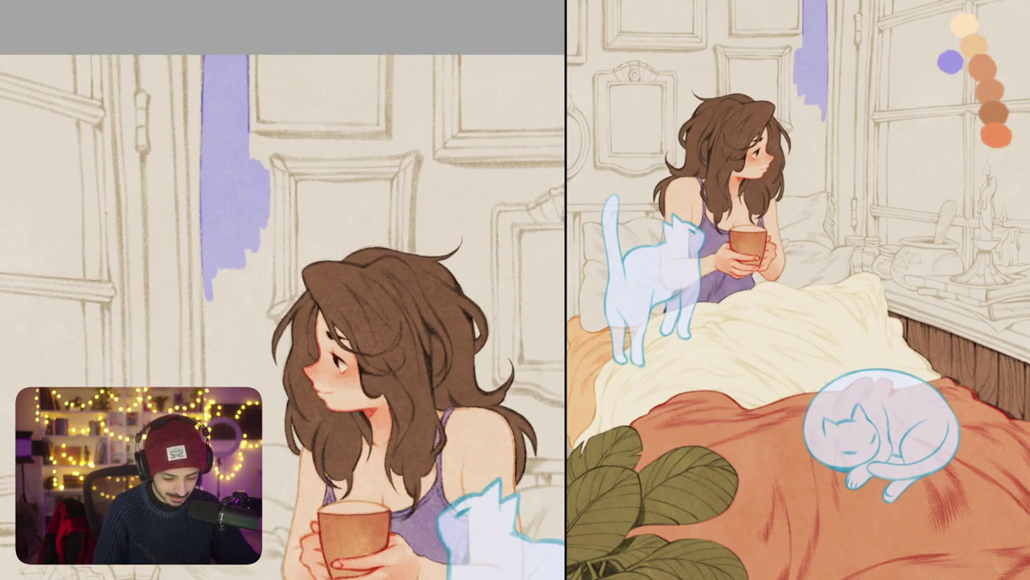
left_click_drag(270, 190, 272, 259)
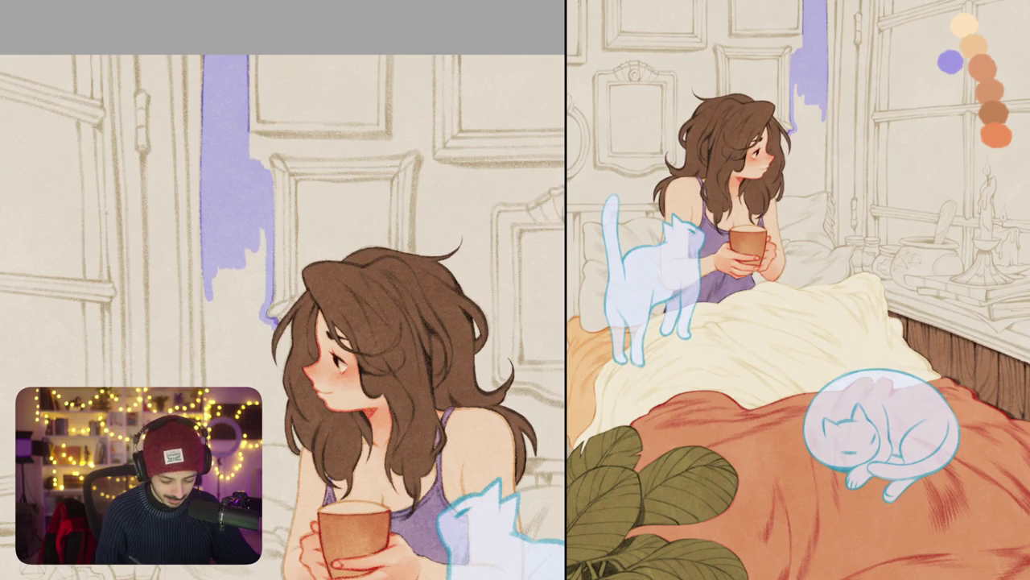
Step: Fill the unpainted strip beside the girl's hair with lavender
left_click_drag(276, 342, 274, 390)
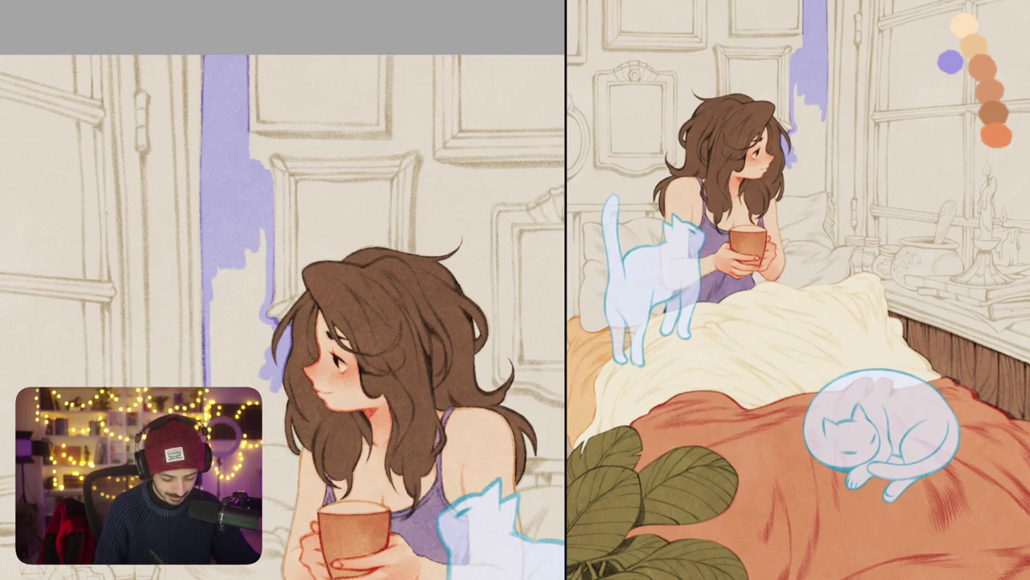
left_click_drag(214, 378, 219, 274)
mouse_move(223, 346)
left_mouse_down()
mouse_move(233, 270)
mouse_move(254, 250)
left_mouse_up()
mouse_move(251, 310)
left_mouse_down()
mouse_move(265, 234)
mouse_move(263, 318)
left_mouse_up()
scroll(281, 290, "down", 3)
mouse_move(244, 217)
left_mouse_down()
mouse_move(254, 288)
mouse_move(267, 267)
left_mouse_up()
mouse_move(218, 319)
left_mouse_down()
mouse_move(228, 250)
mouse_move(246, 233)
left_mouse_up()
mouse_move(322, 322)
left_mouse_down()
mouse_move(362, 242)
mouse_move(317, 239)
left_mouse_up()
left_click_drag(322, 289, 257, 309)
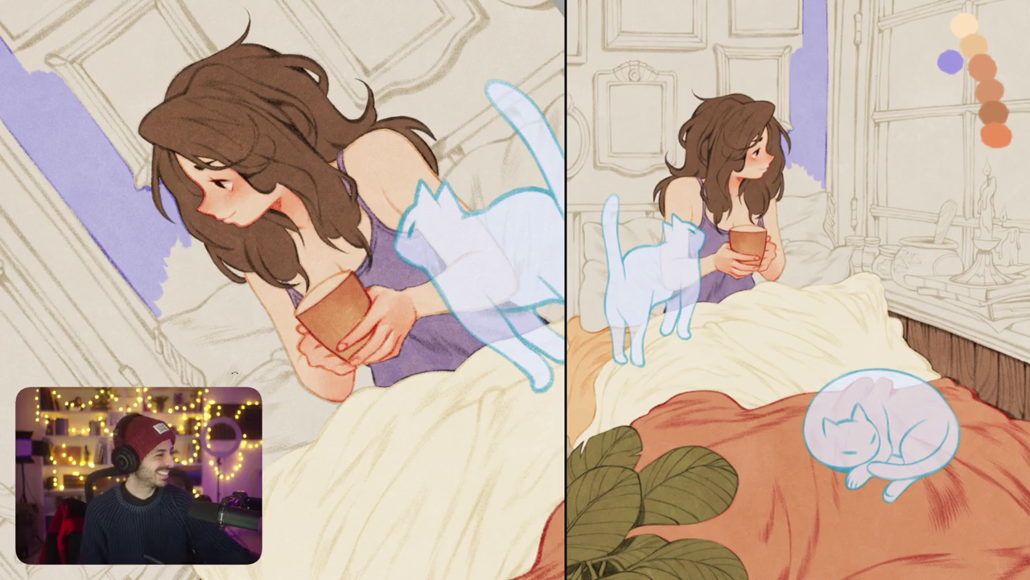
left_click_drag(234, 372, 221, 362)
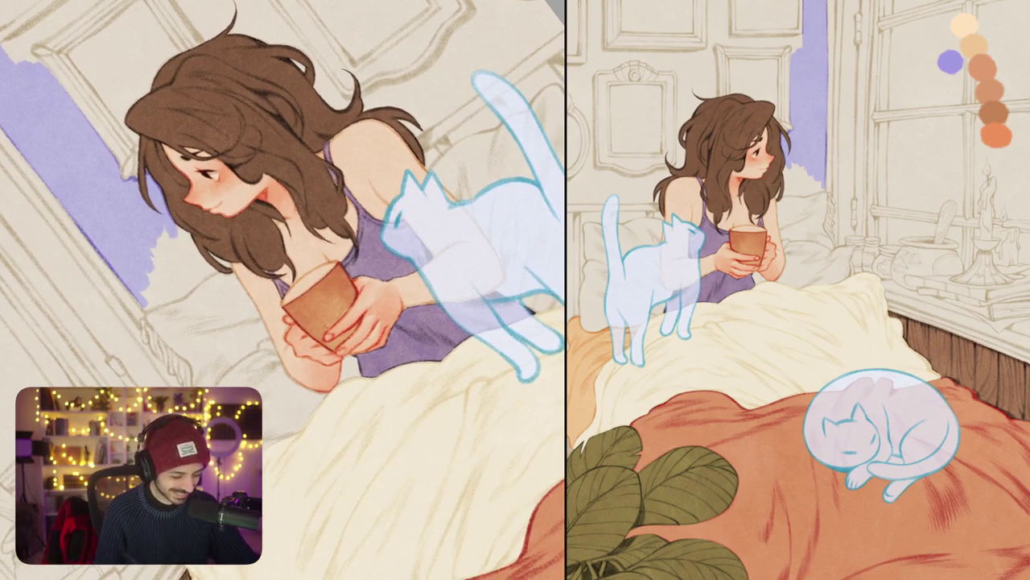
Step: Fill the white gaps along the pillow edge with lavender and paint over the white star
scroll(143, 312, "up", 5)
scroll(143, 312, "up", 1)
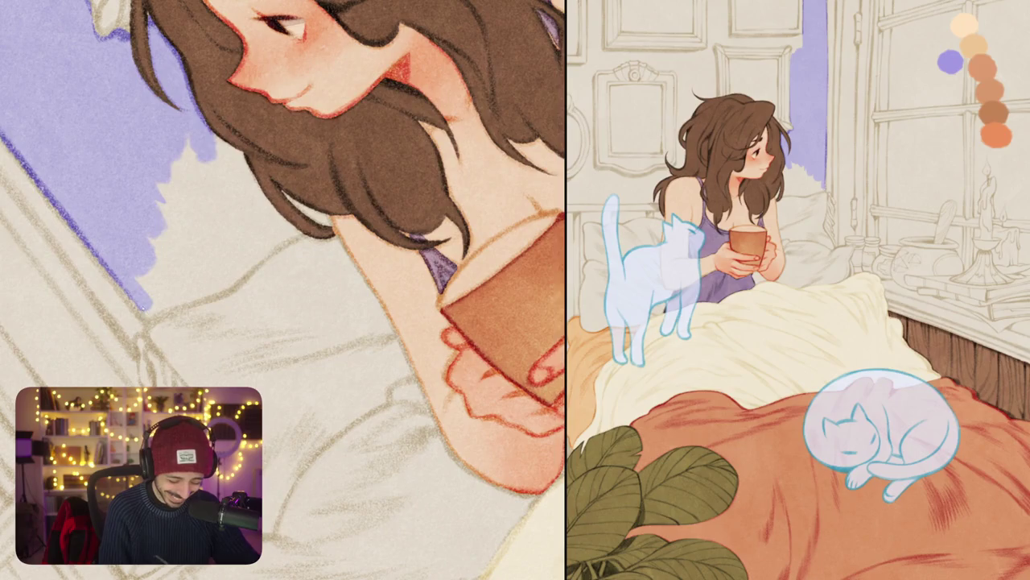
mouse_move(153, 315)
left_mouse_down()
mouse_move(240, 283)
mouse_move(301, 229)
mouse_move(279, 280)
left_mouse_up()
mouse_move(214, 322)
left_mouse_down()
mouse_move(310, 248)
mouse_move(270, 250)
left_mouse_up()
left_click_drag(213, 282, 265, 241)
mouse_move(181, 302)
left_mouse_down()
mouse_move(257, 225)
mouse_move(241, 183)
left_mouse_up()
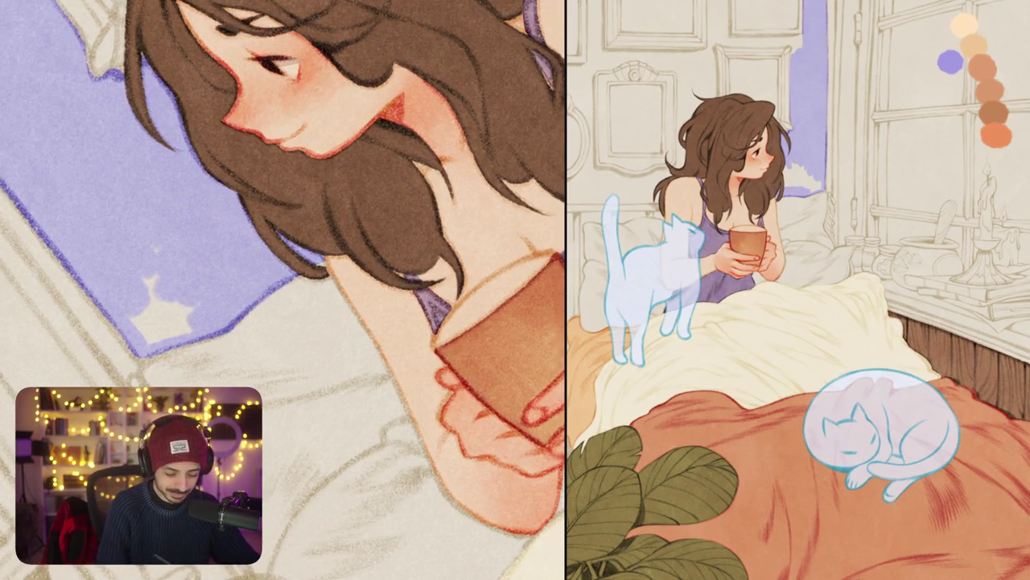
left_click_drag(282, 241, 378, 257)
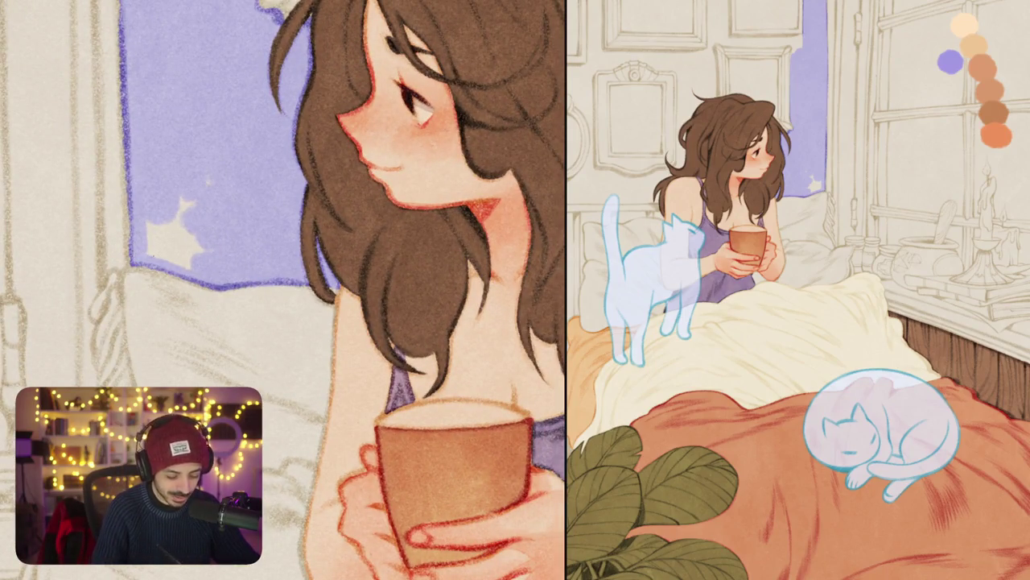
mouse_move(148, 241)
left_mouse_down()
mouse_move(177, 261)
mouse_move(202, 201)
left_mouse_up()
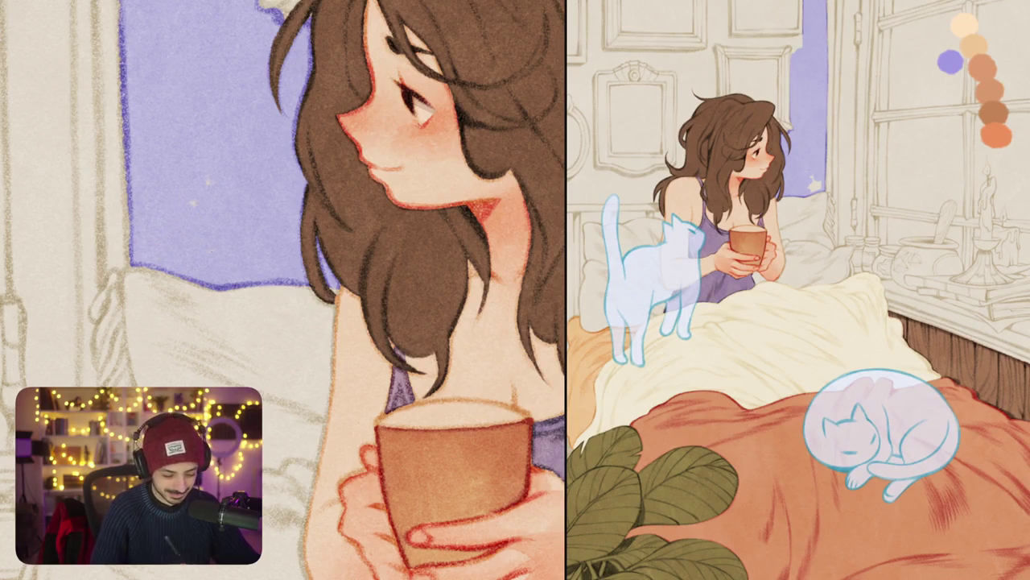
mouse_move(281, 241)
left_mouse_down()
mouse_move(343, 286)
mouse_move(282, 202)
mouse_move(242, 242)
mouse_move(201, 250)
mouse_move(359, 193)
left_mouse_up()
Step: Draw a dark purple line under the panel frame and lay a lavender band below it
mouse_move(125, 292)
left_mouse_down()
mouse_move(406, 189)
mouse_move(488, 147)
left_mouse_up()
mouse_move(241, 273)
left_mouse_down()
mouse_move(475, 165)
mouse_move(258, 277)
left_mouse_up()
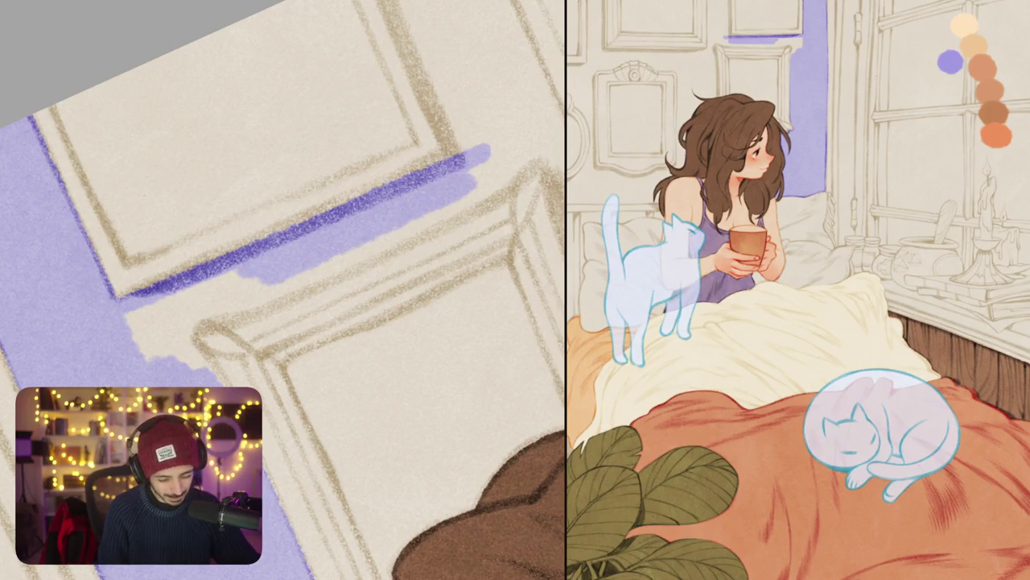
left_click_drag(443, 213, 305, 269)
left_click_drag(371, 258, 266, 294)
mouse_move(330, 278)
left_mouse_down()
mouse_move(177, 330)
mouse_move(175, 354)
mouse_move(216, 378)
left_mouse_up()
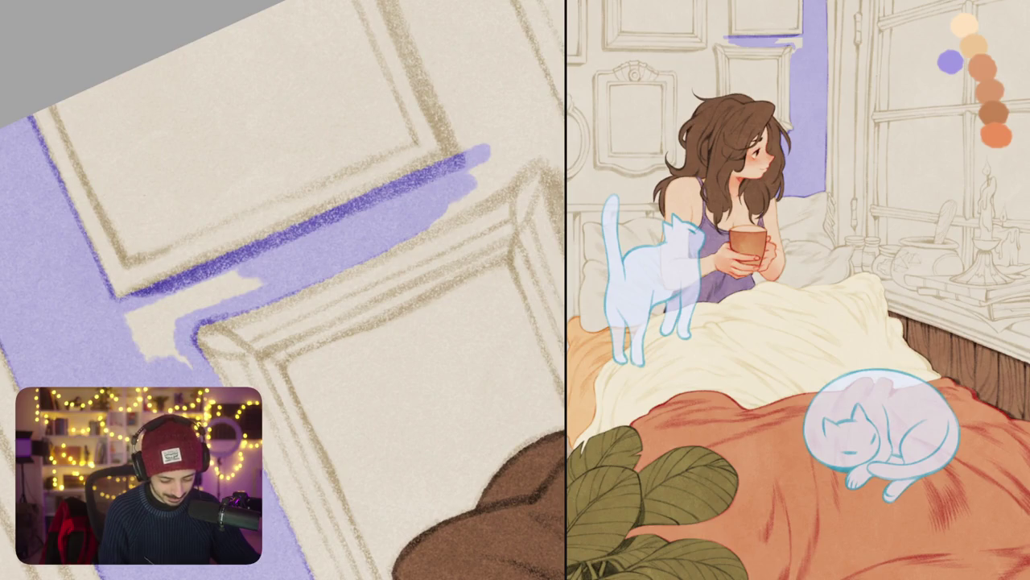
mouse_move(174, 318)
left_mouse_down()
mouse_move(137, 355)
mouse_move(169, 316)
mouse_move(127, 322)
mouse_move(181, 297)
left_mouse_up()
mouse_move(182, 298)
left_mouse_down()
mouse_move(250, 272)
mouse_move(259, 283)
left_mouse_up()
left_click_drag(282, 322, 322, 282)
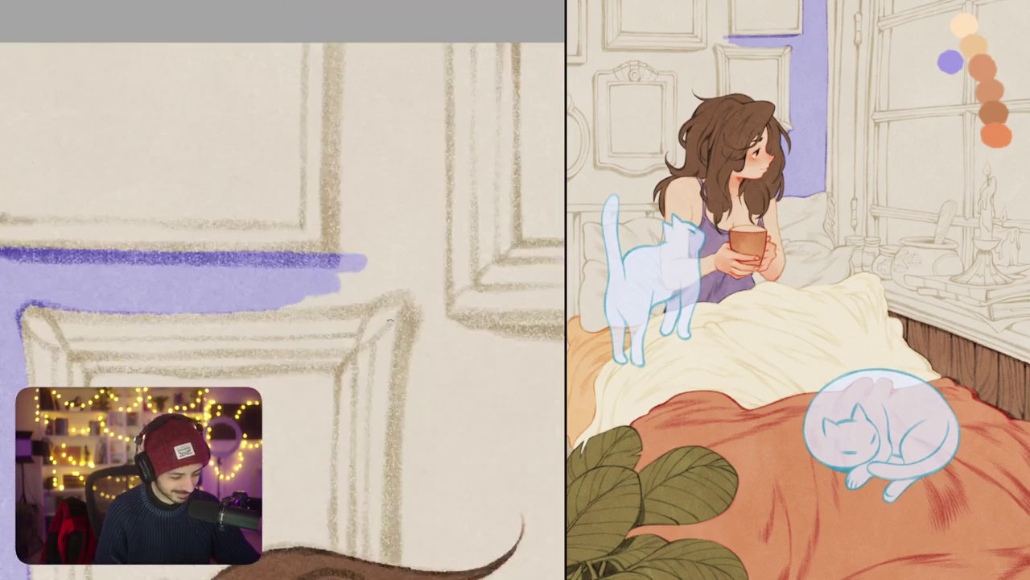
Step: Paint lavender down the frame's right edge, darken the lower frame line, and undo a misplaced dark stroke
mouse_move(258, 105)
left_mouse_down()
mouse_move(259, 316)
mouse_move(242, 309)
mouse_move(258, 229)
mouse_move(435, 178)
left_mouse_up()
left_click_drag(305, 206, 463, 167)
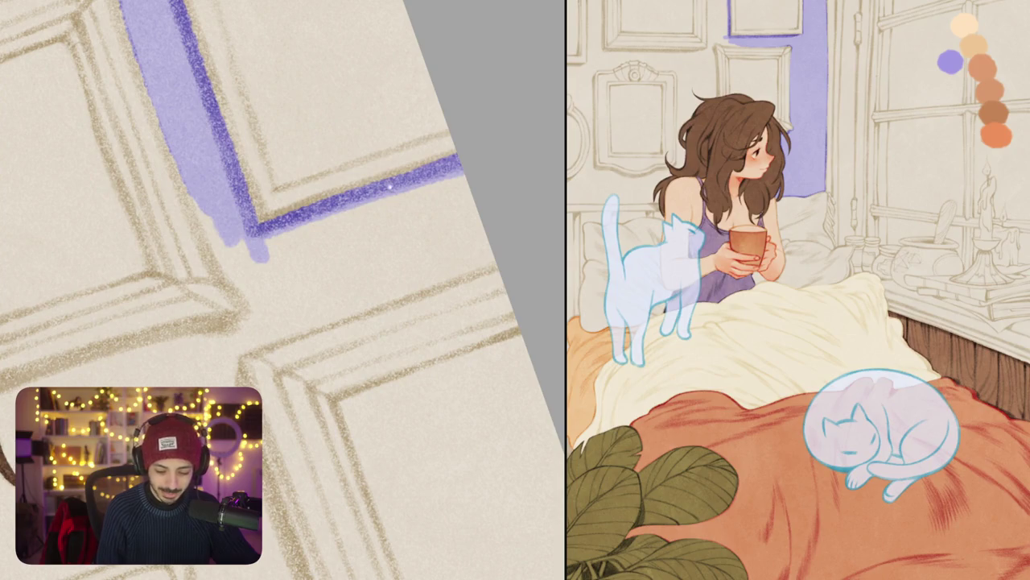
left_click_drag(282, 322, 306, 321)
left_click_drag(197, 149, 262, 286)
key("ctrl+z")
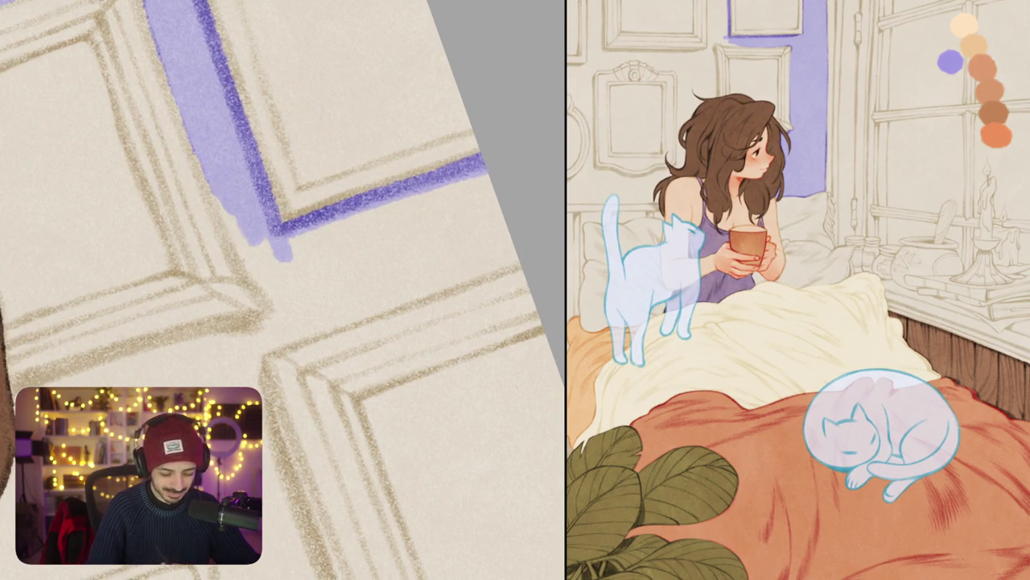
left_click_drag(205, 173, 285, 314)
left_click_drag(254, 241, 296, 302)
left_click_drag(286, 262, 304, 294)
Step: Widen the lavender band along the lower frame edge toward the right
left_click_drag(294, 241, 482, 193)
mouse_move(306, 274)
left_mouse_down()
mouse_move(495, 209)
mouse_move(507, 229)
left_mouse_up()
mouse_move(280, 298)
left_mouse_down()
mouse_move(304, 258)
mouse_move(382, 261)
mouse_move(443, 241)
left_mouse_up()
left_click_drag(330, 289, 544, 208)
left_click_drag(442, 256, 541, 206)
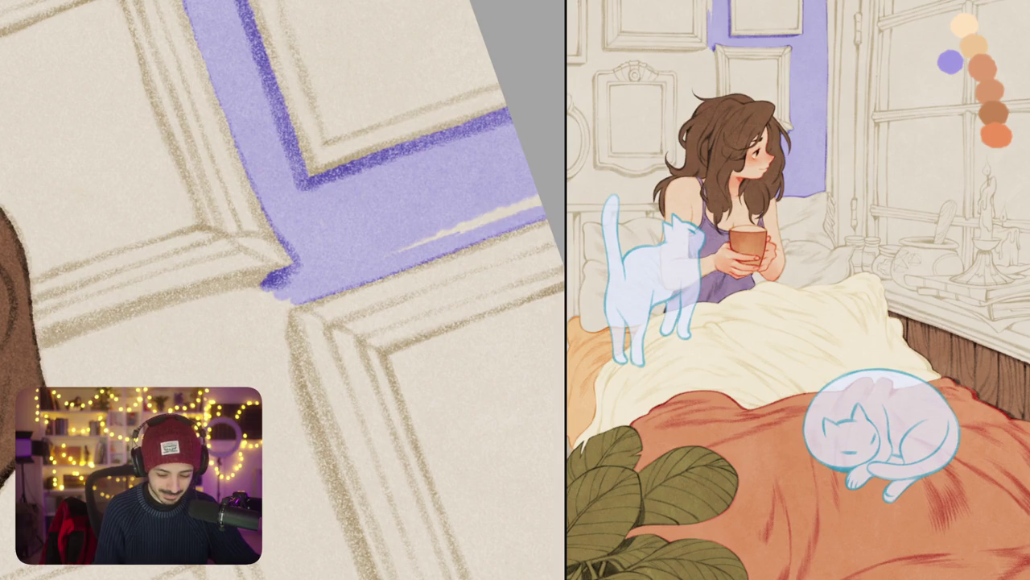
left_click_drag(398, 251, 541, 197)
Step: Paint lavender down the frame's left edge and corner, undoing a stray short stroke
scroll(481, 214, "down", 5)
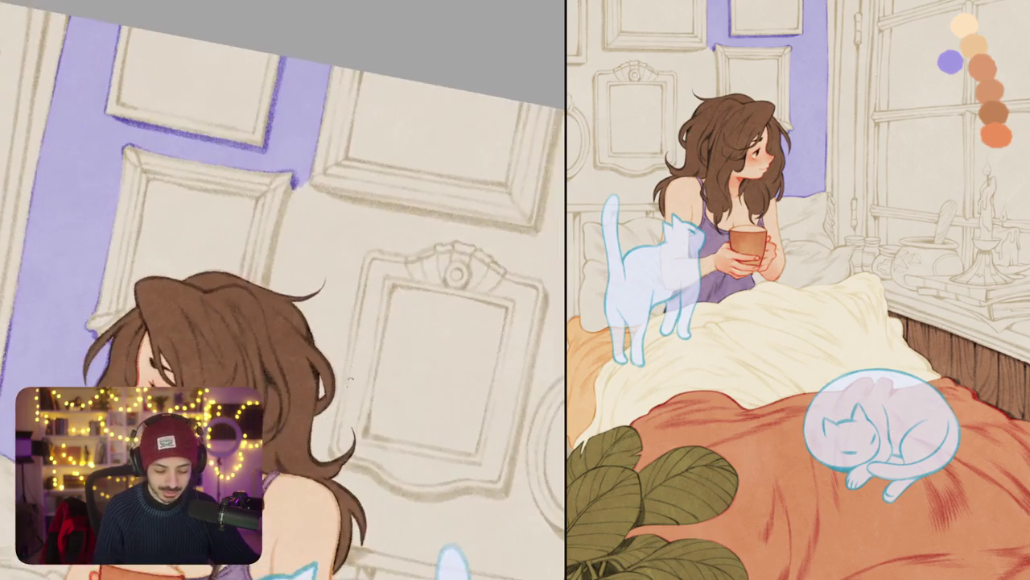
scroll(281, 241, "up", 5)
left_click_drag(294, 181, 282, 241)
key("ctrl+z")
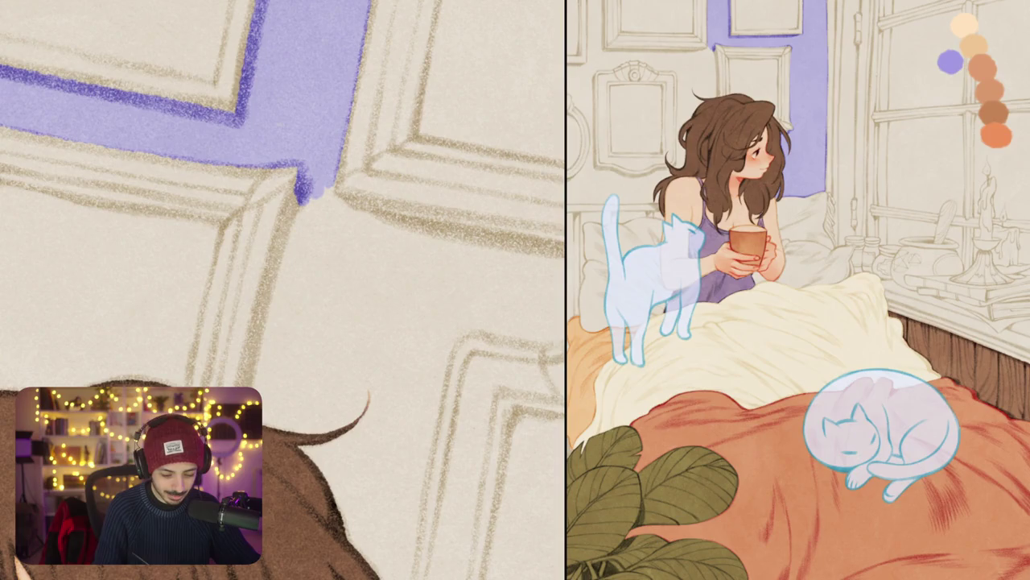
left_click_drag(295, 173, 242, 386)
scroll(282, 289, "down", 3)
scroll(282, 290, "up", 3)
left_click_drag(280, 316, 277, 414)
scroll(282, 290, "down", 3)
left_click_drag(282, 302, 278, 353)
left_click_drag(298, 273, 298, 351)
scroll(282, 290, "right", 1)
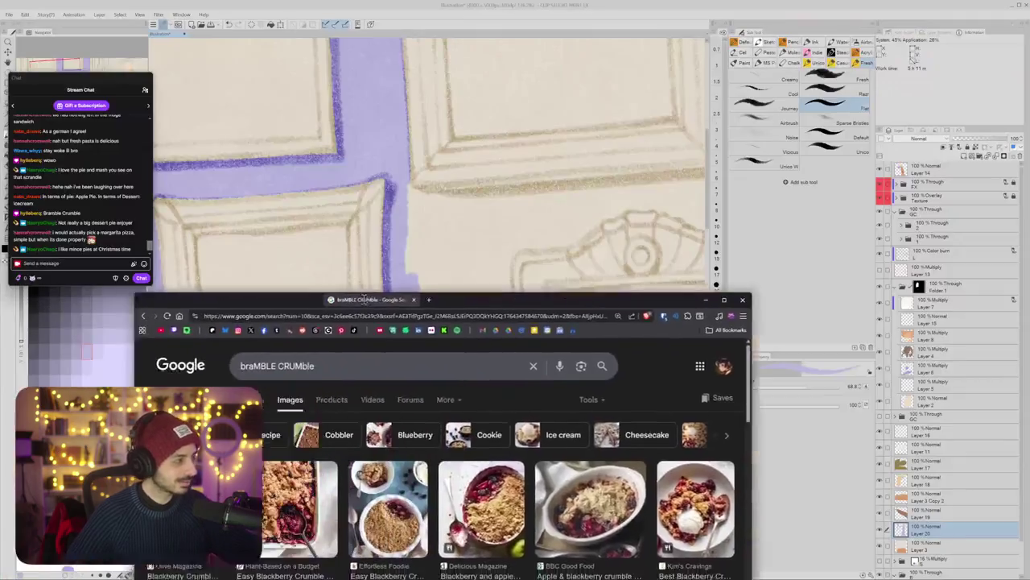
Step: Maximize the crumble image results and open the Blackberry and apple crumble preview
double_click(364, 299)
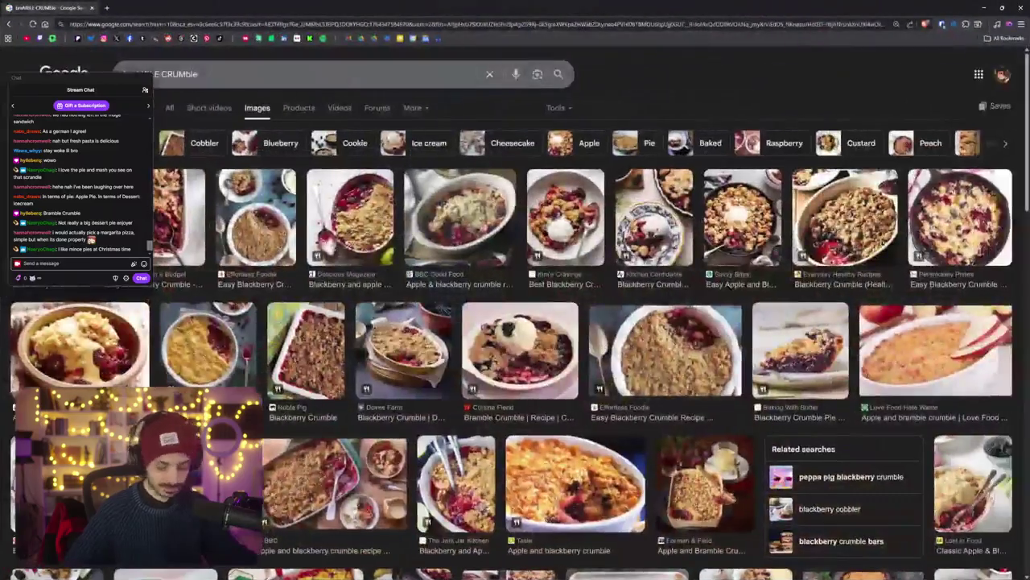
left_click(338, 241)
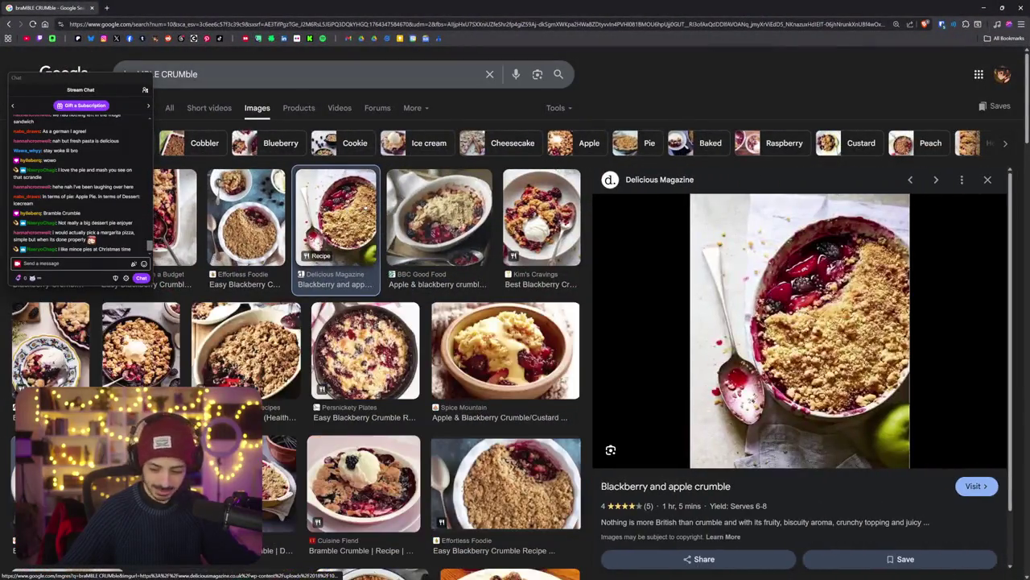